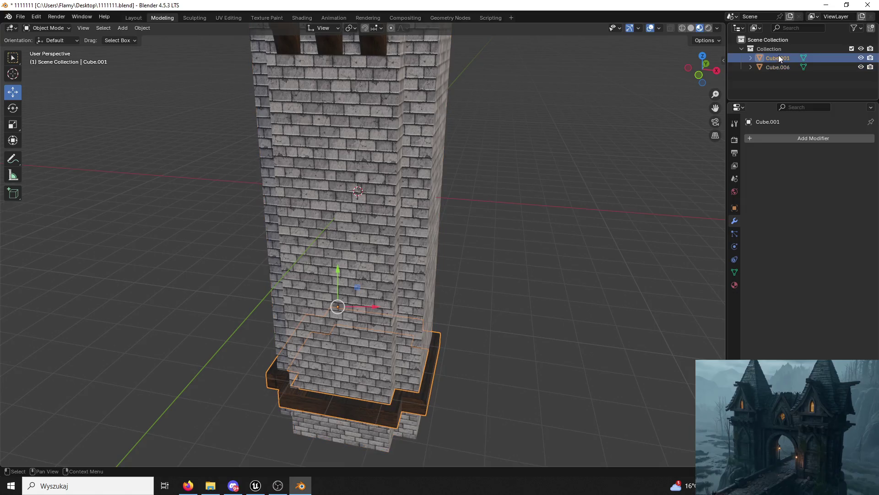
# Try moving the base piece Cube.001 upward twice, undoing each move
pyautogui.moveTo(343, 274); pyautogui.dragTo(353, 155)
pyautogui.hotkey('ctrl', 'z')
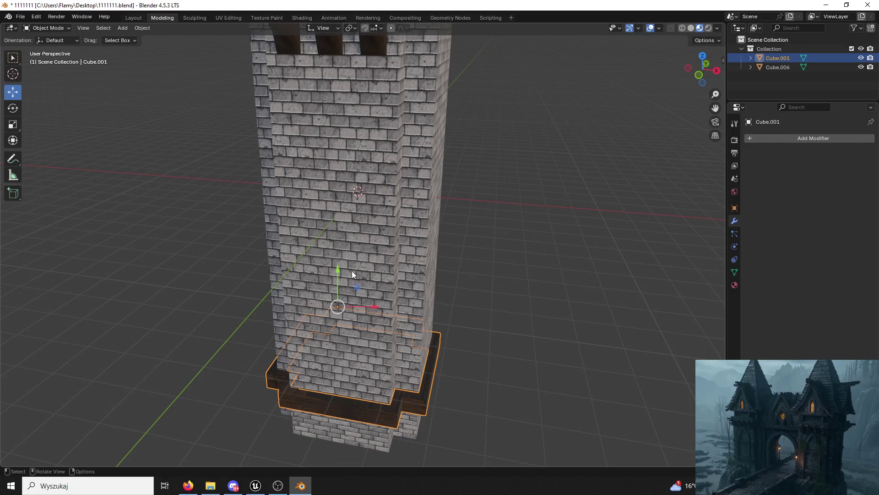
pyautogui.moveTo(337, 270)
pyautogui.mouseDown()
pyautogui.moveTo(377, 136)
pyautogui.moveTo(374, 159)
pyautogui.mouseUp()
pyautogui.hotkey('ctrl', 'z')
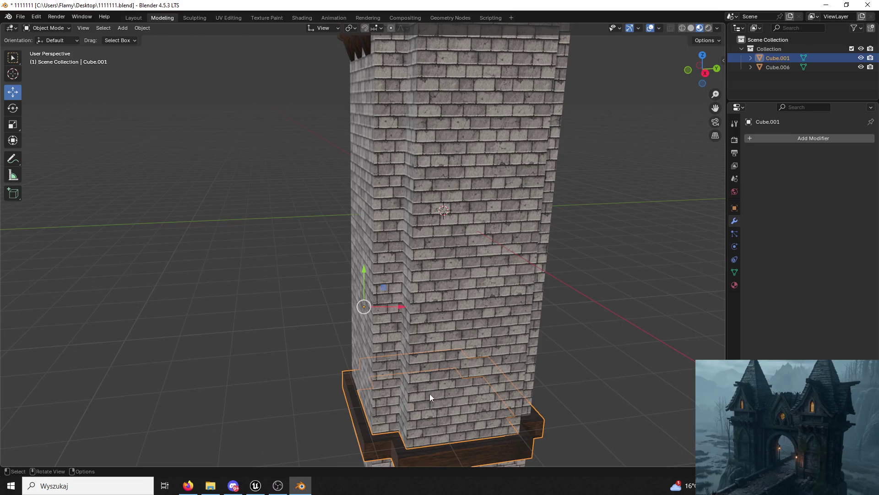
# Set Cube.001's origin to its surface centre of mass
pyautogui.click(143, 28)
pyautogui.moveTo(159, 38)
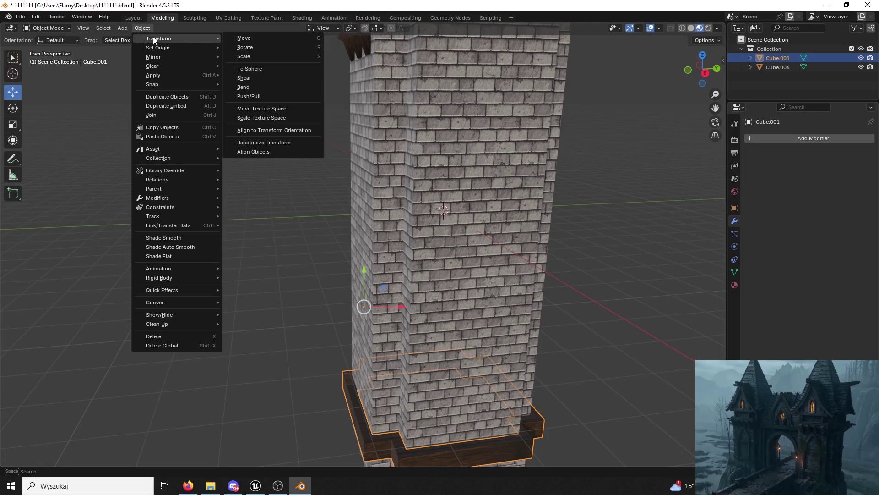
pyautogui.moveTo(191, 44)
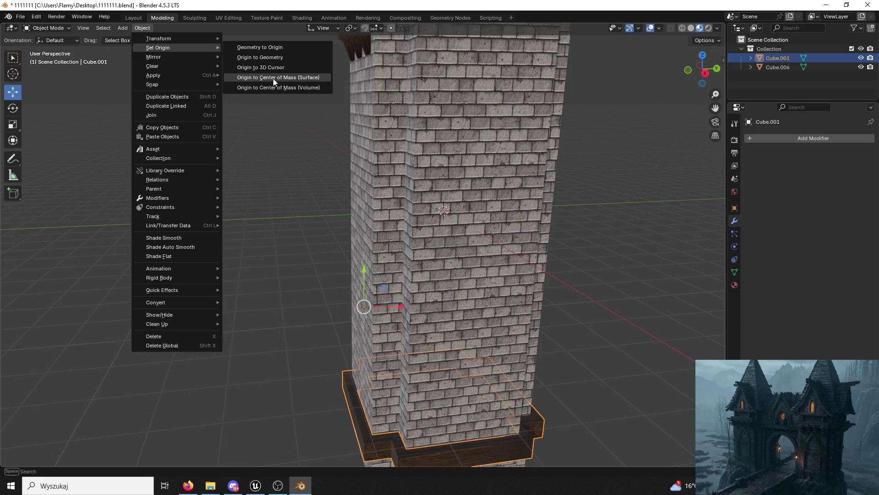
pyautogui.click(272, 78)
# Reselect Cube.001 in the outliner, leaving its name unchanged
pyautogui.click(299, 198)
pyautogui.click(446, 458)
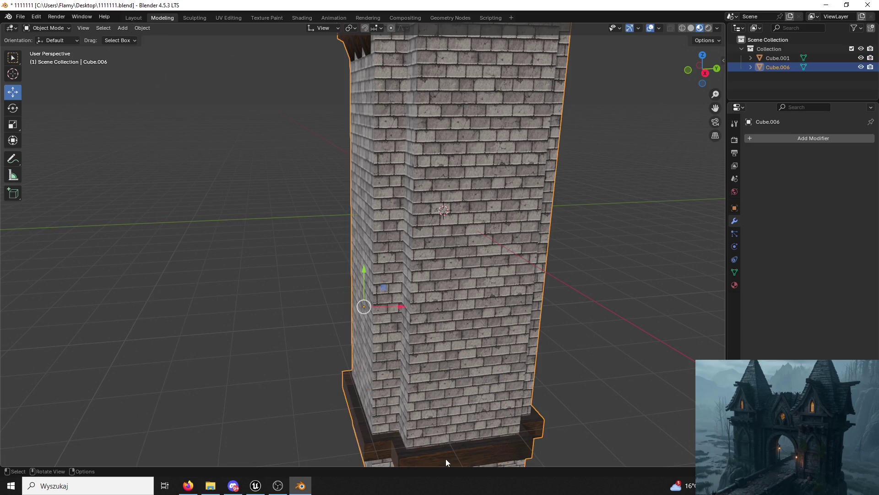
pyautogui.doubleClick(777, 58)
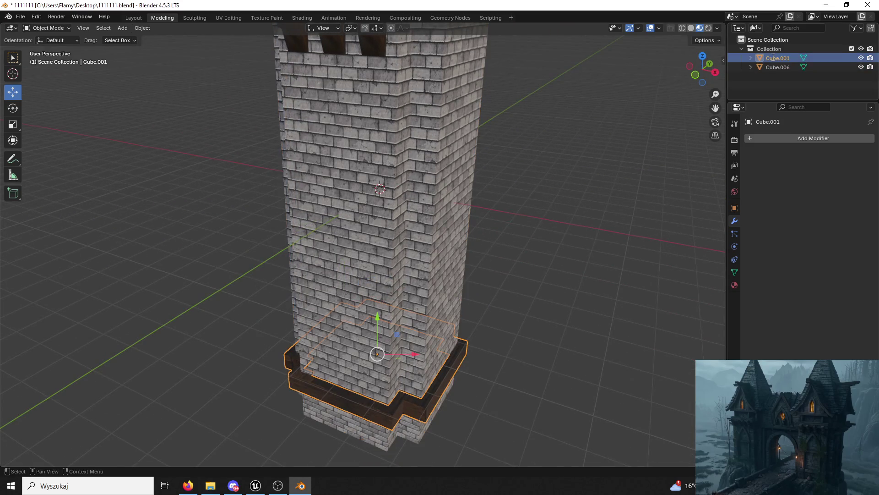
pyautogui.press('Return')
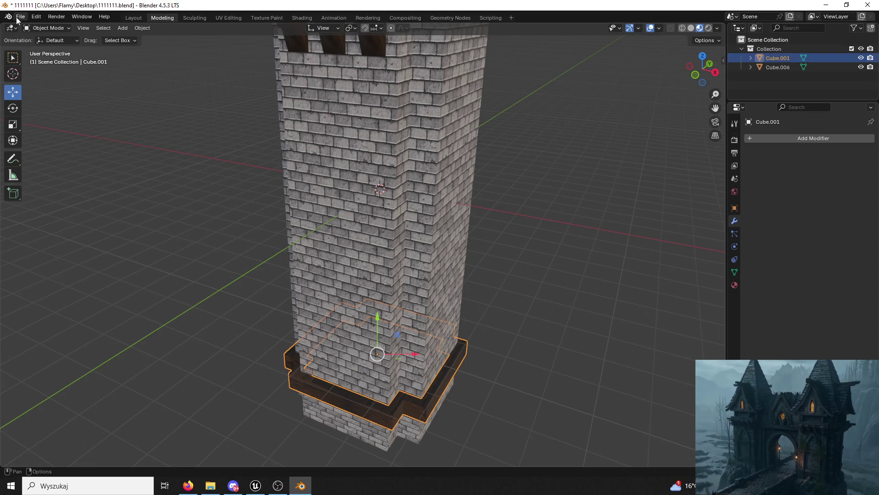
pyautogui.click(19, 17)
# Export the selected base as FBX to the Desktop, named Tower03Part.fbx
pyautogui.moveTo(73, 158)
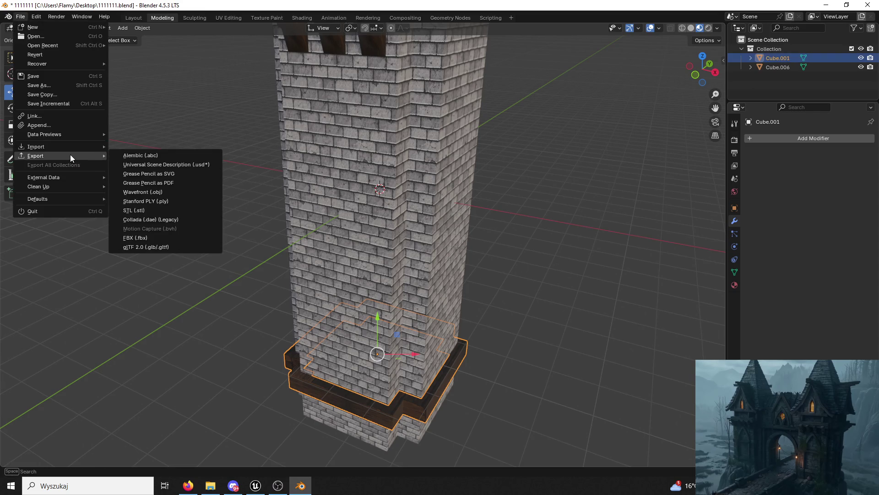
pyautogui.click(169, 238)
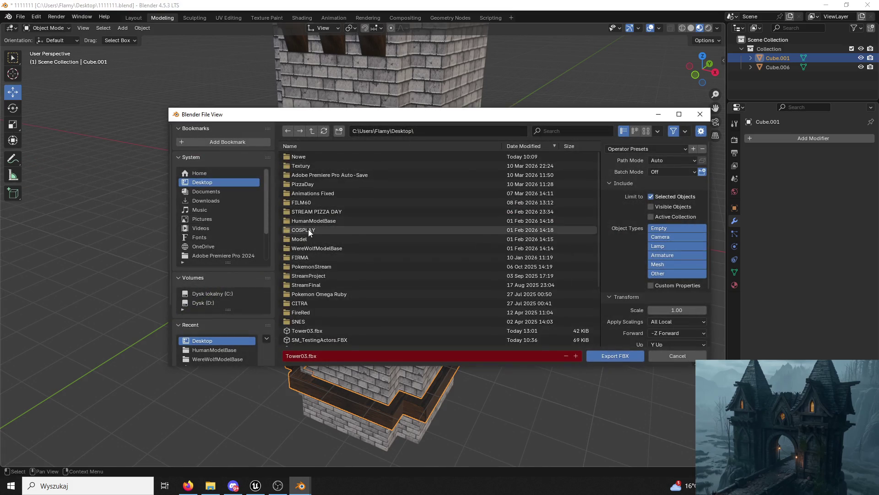
pyautogui.click(305, 356)
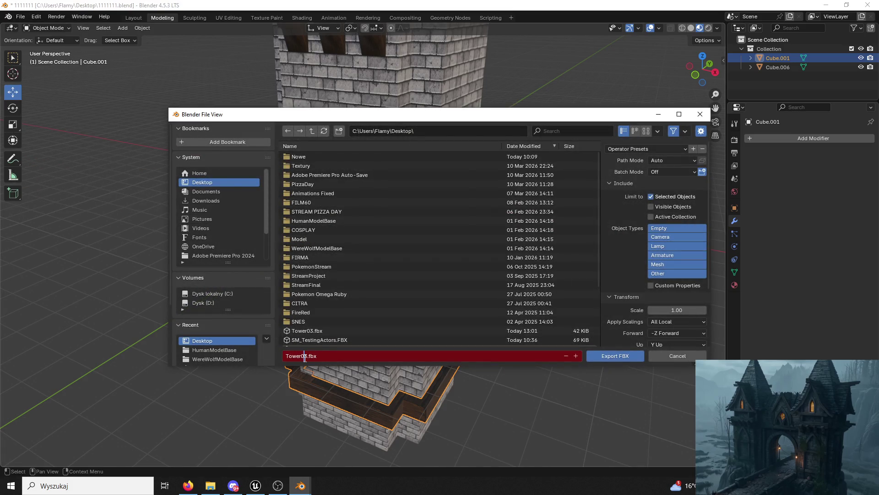
pyautogui.press('Right')
pyautogui.click(616, 359)
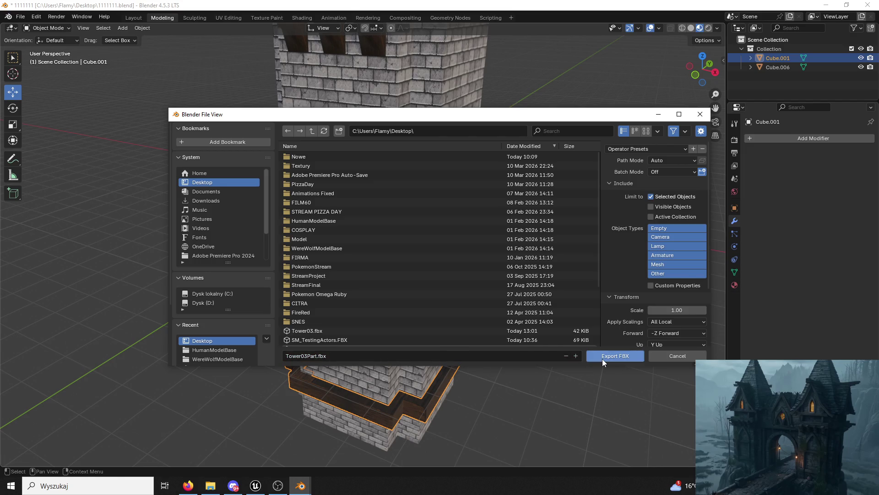
pyautogui.click(603, 359)
# Return Unreal to Selection Mode, show the Towers folder, and shrink the window over the desktop
pyautogui.click(256, 486)
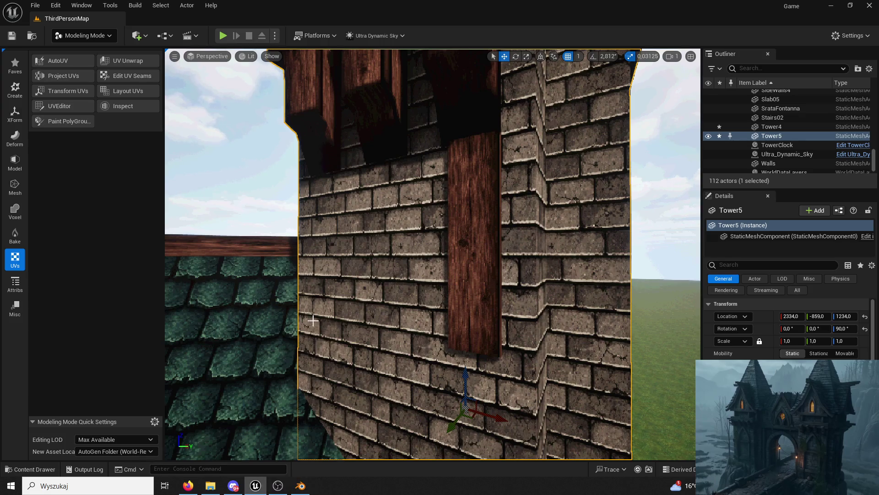
pyautogui.click(64, 39)
pyautogui.click(73, 50)
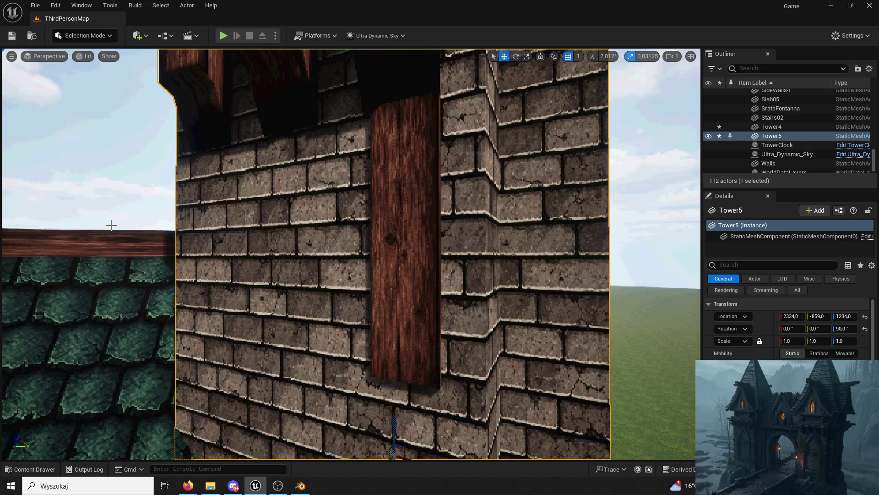
pyautogui.click(30, 469)
pyautogui.moveTo(364, 35); pyautogui.dragTo(500, 59)
pyautogui.click(824, 5)
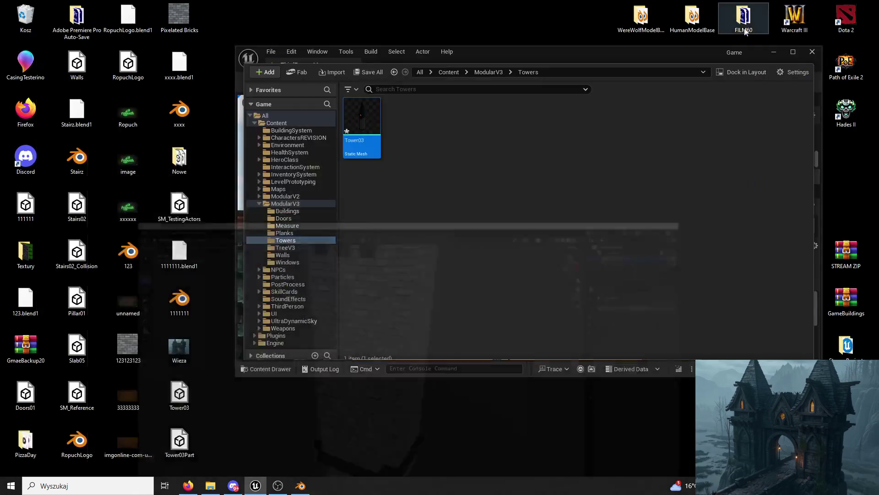
# Preview the exported Tower03Part FBX in 3D Viewer, then close it
pyautogui.click(183, 453)
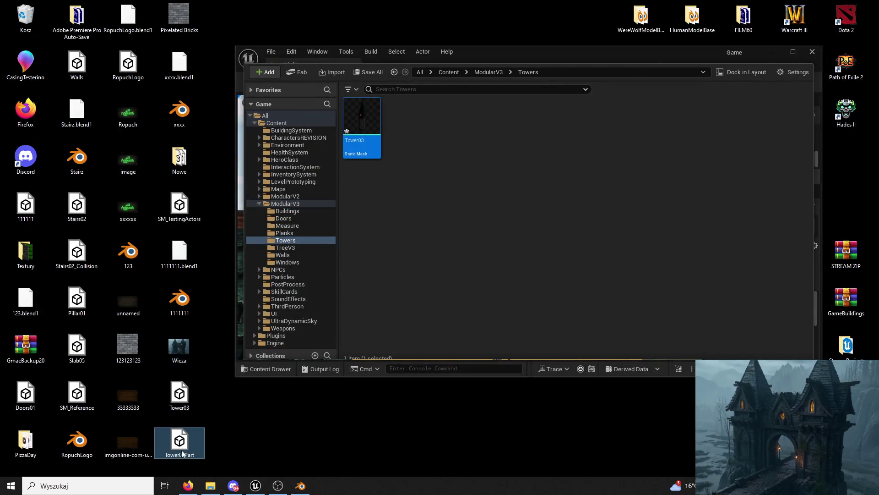
pyautogui.doubleClick(186, 457)
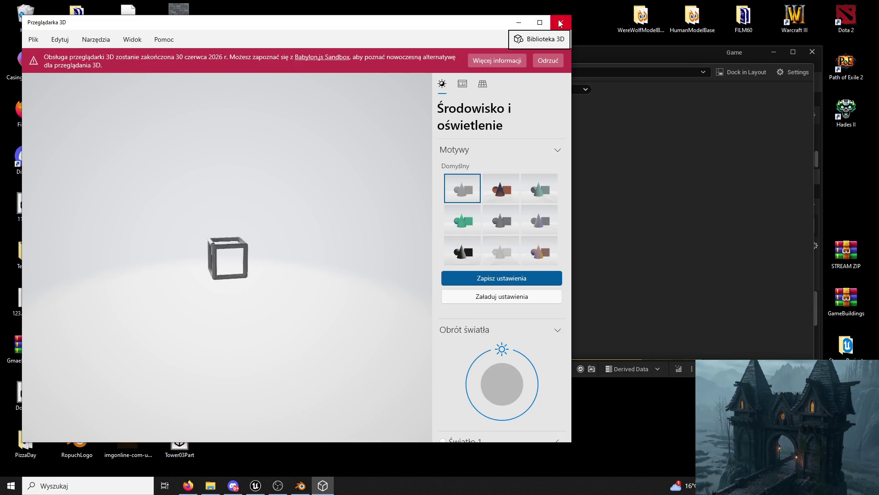
pyautogui.click(562, 18)
# Rename the desktop file to Tower03Part01 and drag it into Towers to import
pyautogui.click(186, 454)
pyautogui.click(191, 455)
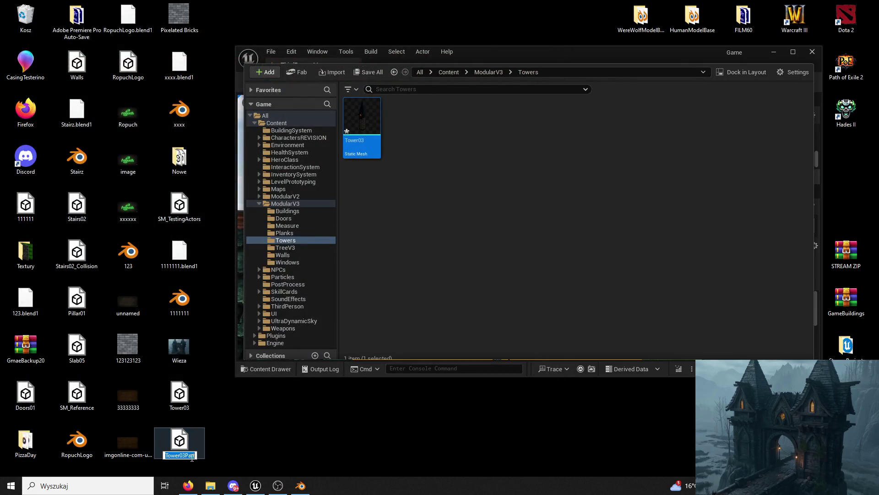
pyautogui.click(298, 397)
pyautogui.write('01')
pyautogui.press('Return')
pyautogui.moveTo(298, 274); pyautogui.dragTo(425, 125)
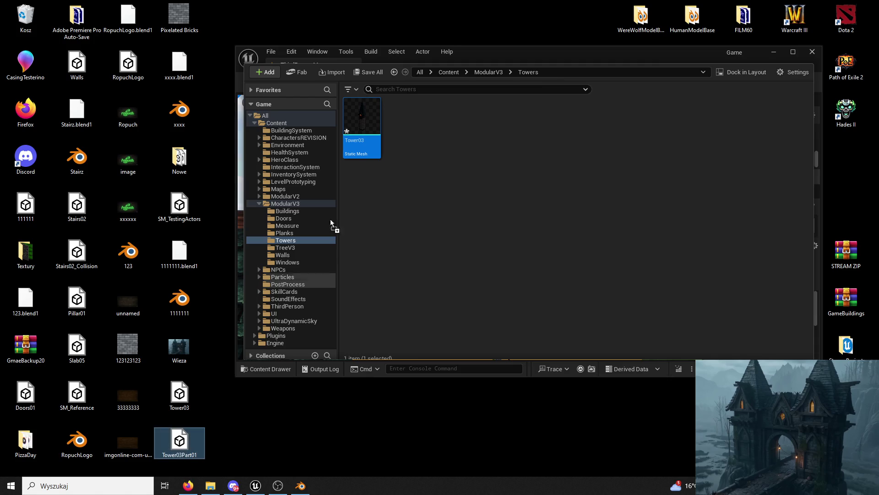
pyautogui.click(452, 416)
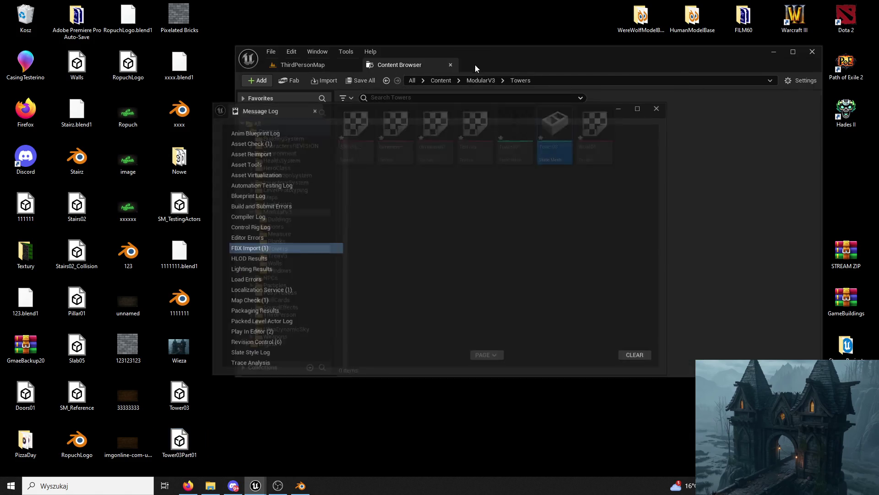
# Close the import Message Log and maximise the Content Browser
pyautogui.click(658, 107)
pyautogui.doubleClick(574, 55)
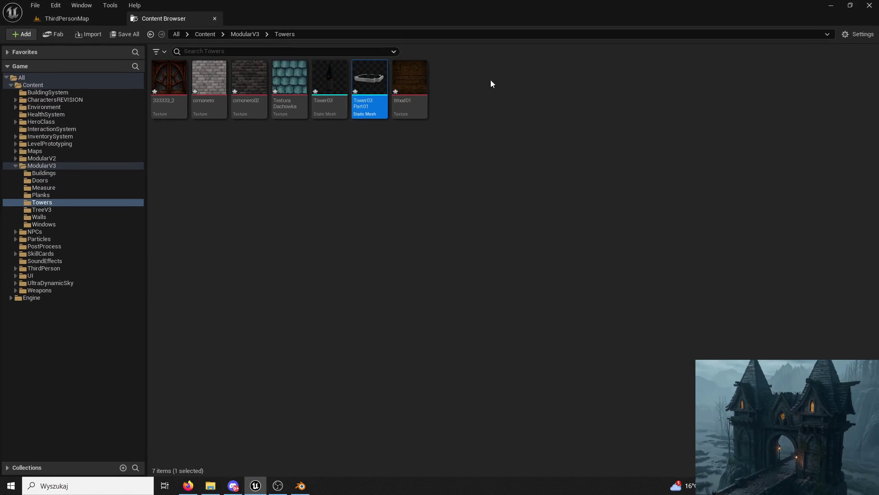
pyautogui.click(421, 242)
# Delete Wood01, Tower03 Part01, Textura Dachowka, cimonero02, cimonero and 333333_2
pyautogui.click(410, 81)
pyautogui.keyDown('ctrl'); pyautogui.click(370, 80); pyautogui.keyUp('ctrl')
pyautogui.keyDown('ctrl'); pyautogui.click(280, 94); pyautogui.keyUp('ctrl')
pyautogui.keyDown('ctrl'); pyautogui.click(249, 92); pyautogui.keyUp('ctrl')
pyautogui.keyDown('ctrl'); pyautogui.click(215, 93); pyautogui.keyUp('ctrl')
pyautogui.keyDown('ctrl'); pyautogui.click(175, 88); pyautogui.keyUp('ctrl')
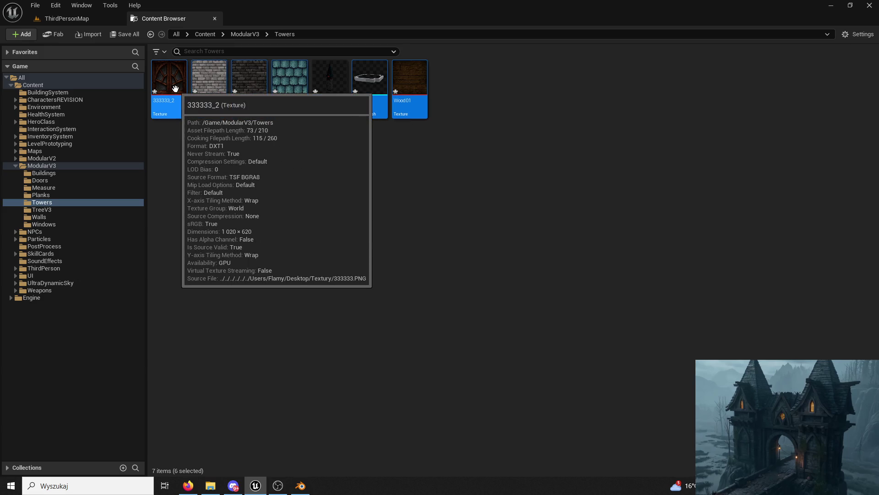
pyautogui.press('Delete')
# Confirm the asset deletion, then remove three extra material slots from tower Cube.006
pyautogui.click(393, 388)
pyautogui.click(300, 483)
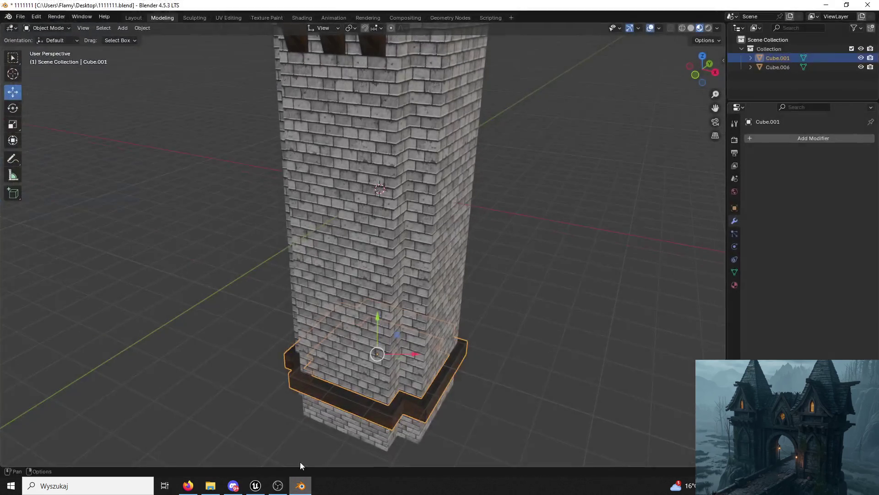
pyautogui.click(666, 208)
pyautogui.click(409, 417)
pyautogui.click(735, 288)
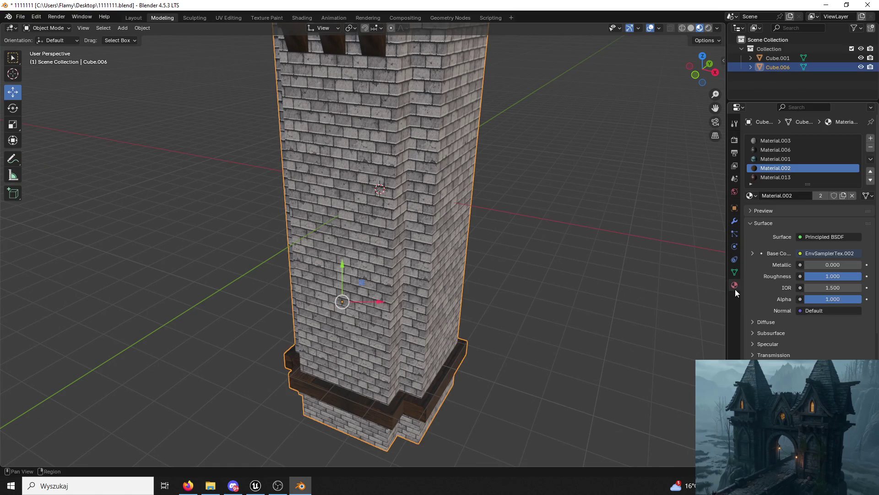
pyautogui.click(871, 147)
pyautogui.click(871, 147)
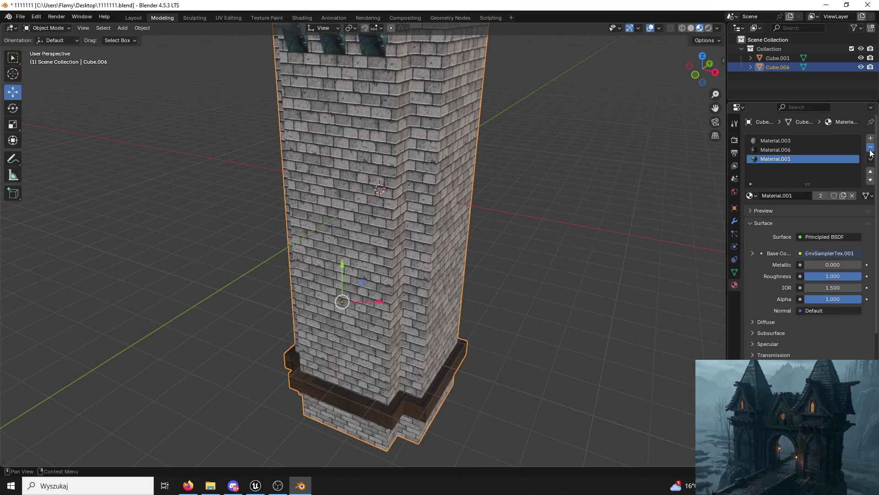
pyautogui.click(870, 147)
pyautogui.click(871, 147)
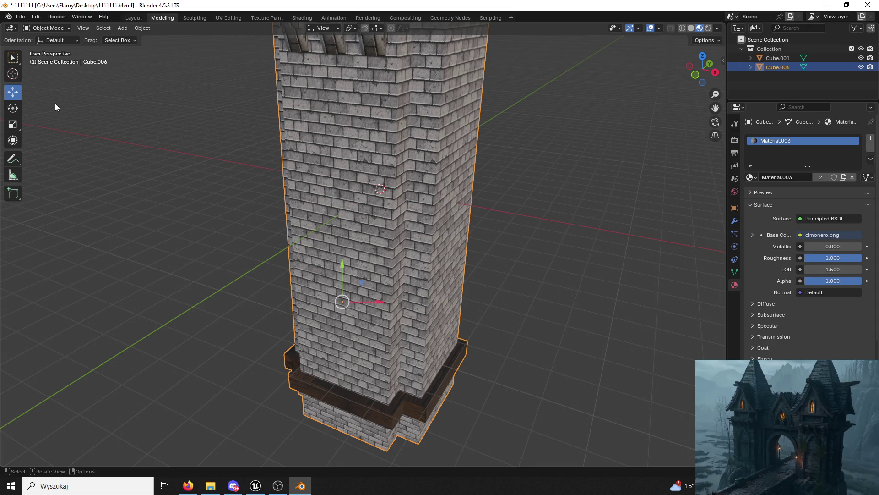
# Remove three extra material slots from base Cube.001, leaving only Material.003
pyautogui.click(290, 385)
pyautogui.click(412, 316)
pyautogui.click(773, 58)
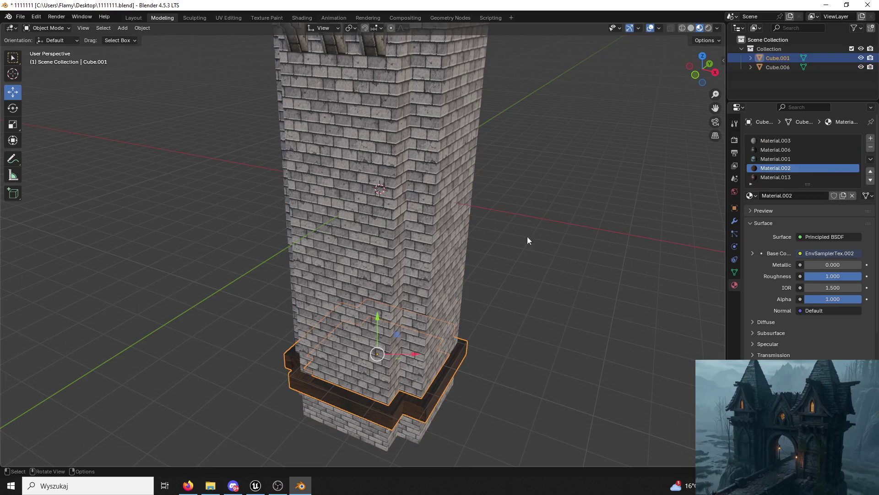
pyautogui.click(597, 268)
pyautogui.hotkey('ctrl', 'z')
pyautogui.hotkey('ctrl', 'z')
pyautogui.hotkey('ctrl', 'z')
pyautogui.hotkey('ctrl', 'z')
pyautogui.hotkey('ctrl', 'z')
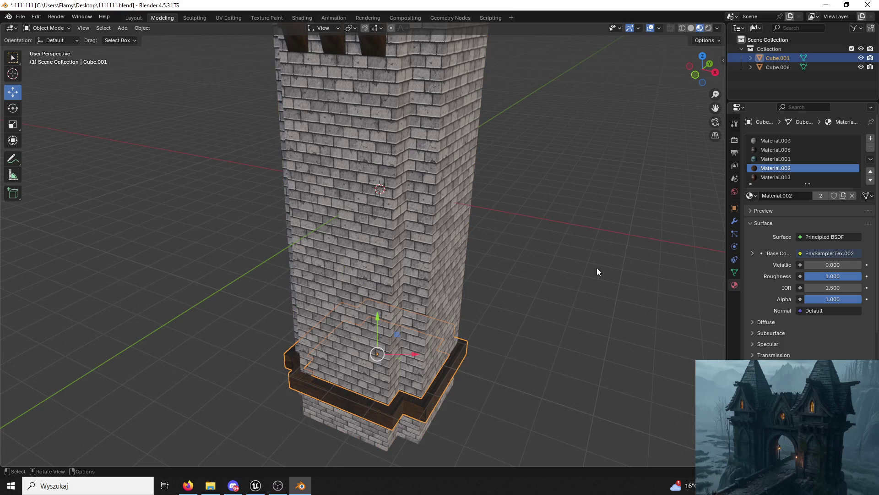
pyautogui.click(776, 57)
pyautogui.click(779, 177)
pyautogui.click(870, 147)
pyautogui.click(871, 147)
pyautogui.click(871, 147)
pyautogui.click(871, 147)
# Leave only the base Cube.001 selected
pyautogui.click(627, 214)
pyautogui.click(431, 400)
pyautogui.click(788, 58)
pyautogui.click(19, 18)
pyautogui.moveTo(43, 146)
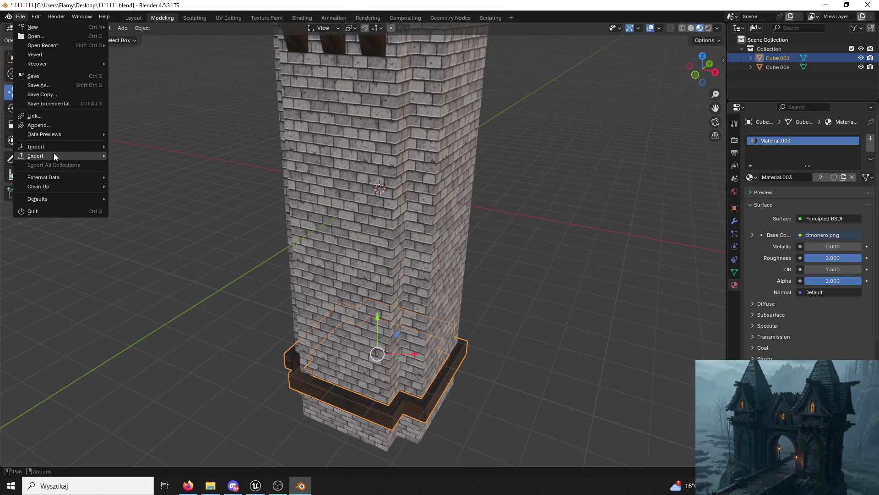
# Export the base as FBX over Desktop's Tower03Part01.fbx, then minimise Blender
pyautogui.click(148, 238)
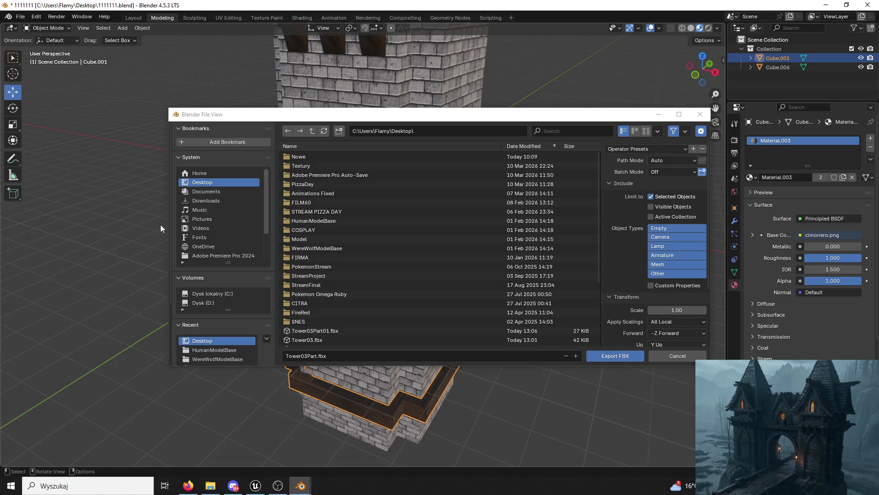
pyautogui.click(347, 330)
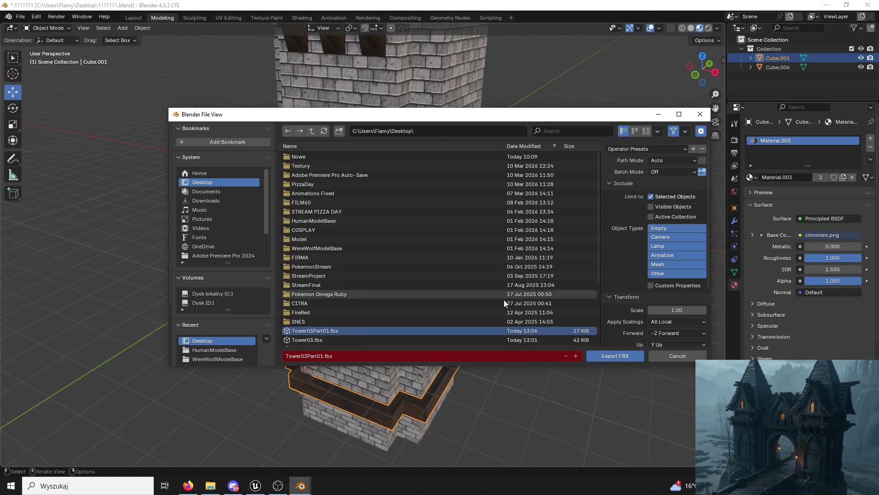
pyautogui.click(612, 355)
pyautogui.click(826, 6)
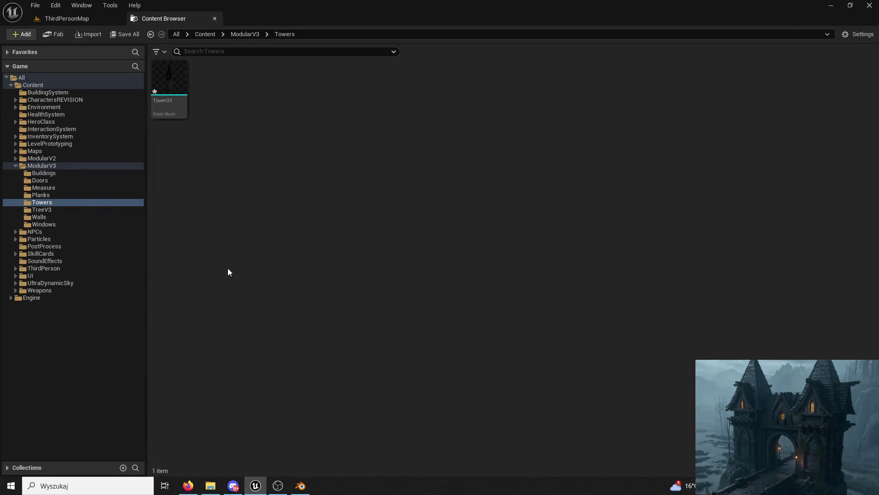
# Open the Content Drawer and shrink the Unreal window to show the desktop
pyautogui.click(89, 19)
pyautogui.click(167, 19)
pyautogui.click(214, 18)
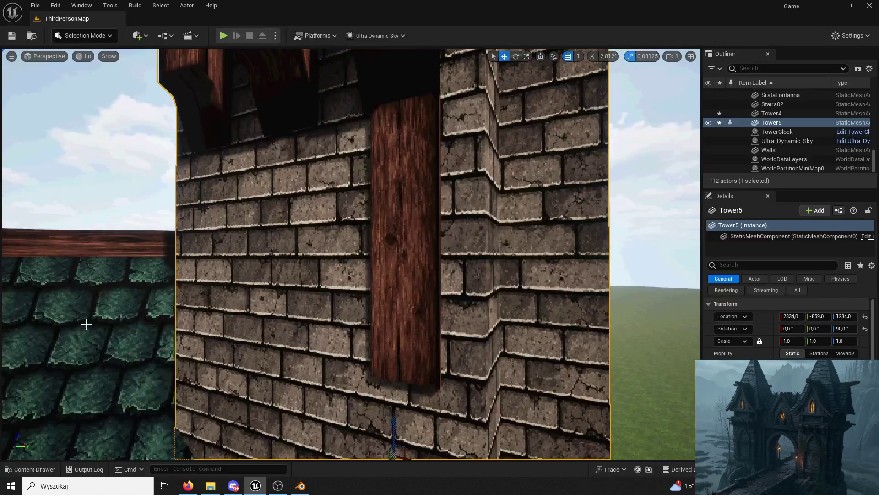
pyautogui.click(30, 469)
pyautogui.moveTo(302, 12)
pyautogui.mouseDown()
pyautogui.moveTo(465, 55)
pyautogui.moveTo(561, 65)
pyautogui.mouseUp()
# Drag Tower03Part01 from the desktop into Towers, import it, and restore the full-screen level view
pyautogui.moveTo(180, 458); pyautogui.dragTo(463, 221)
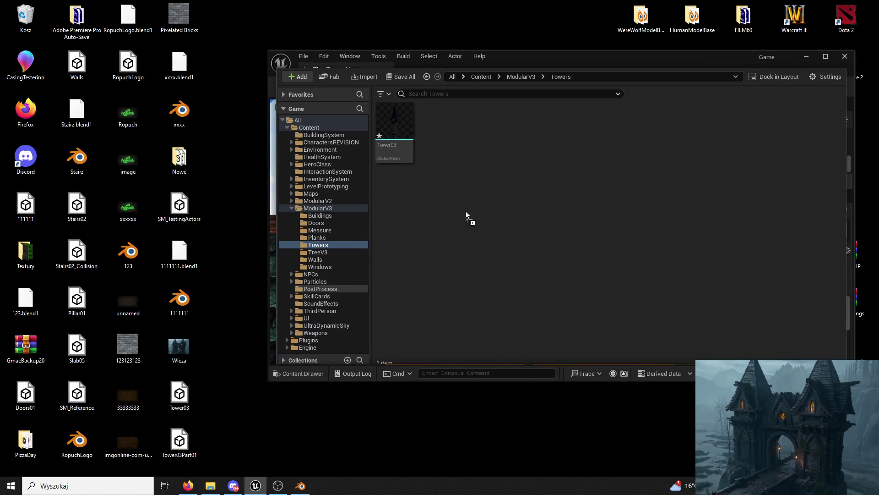
pyautogui.click(451, 414)
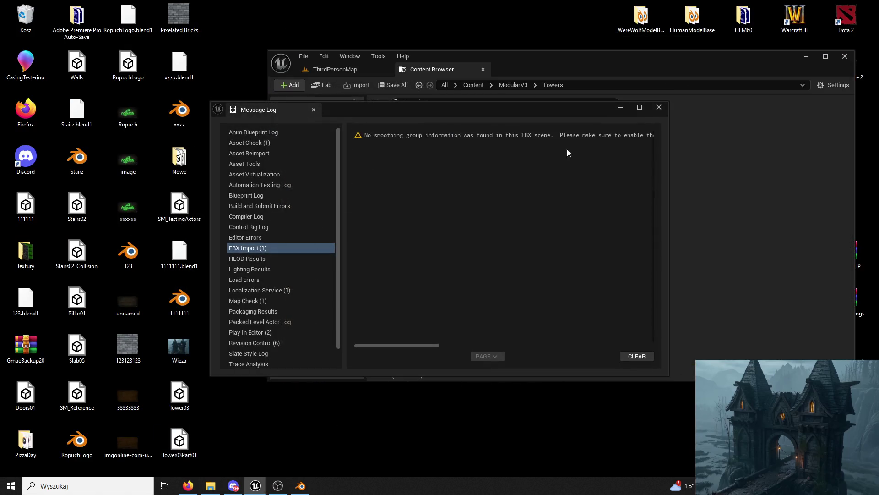
pyautogui.click(659, 107)
pyautogui.doubleClick(628, 62)
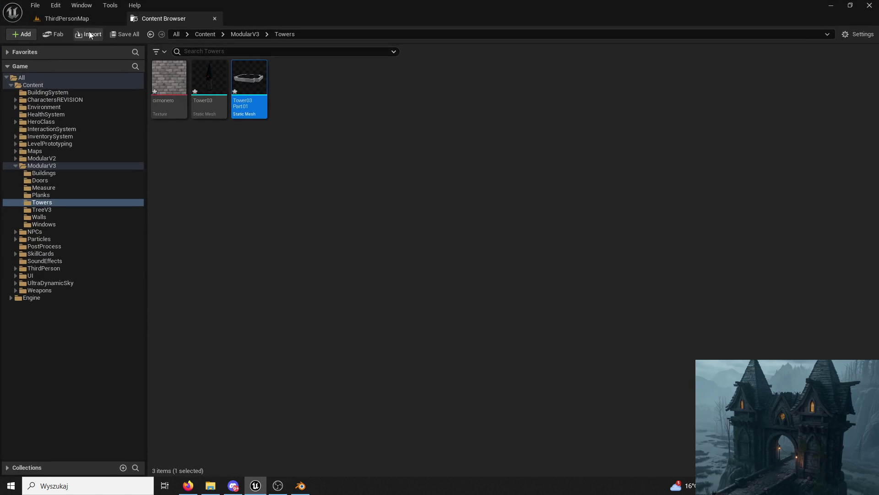
pyautogui.click(214, 18)
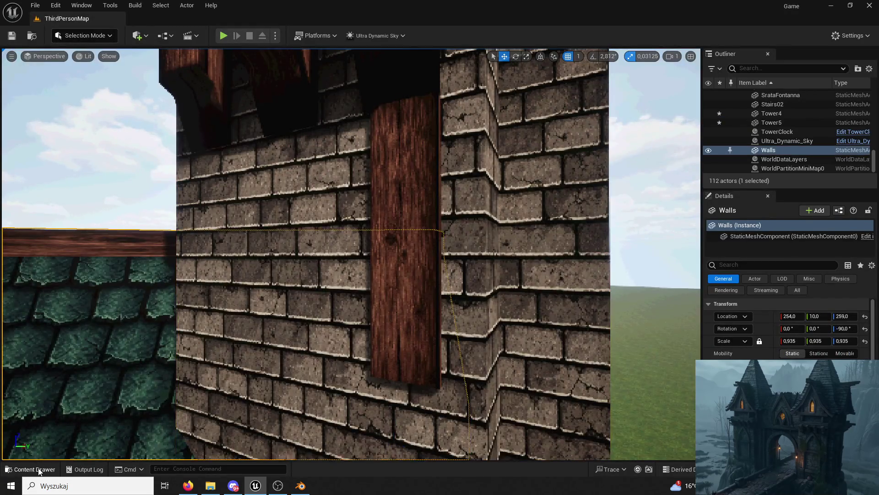
# Bring the view down to the tower base near the wall and wooden beam
pyautogui.click(47, 469)
pyautogui.click(496, 182)
pyautogui.moveTo(497, 182)
pyautogui.mouseDown()
pyautogui.moveTo(298, 400)
pyautogui.moveTo(236, 435)
pyautogui.moveTo(321, 320)
pyautogui.moveTo(506, 150)
pyautogui.mouseUp()
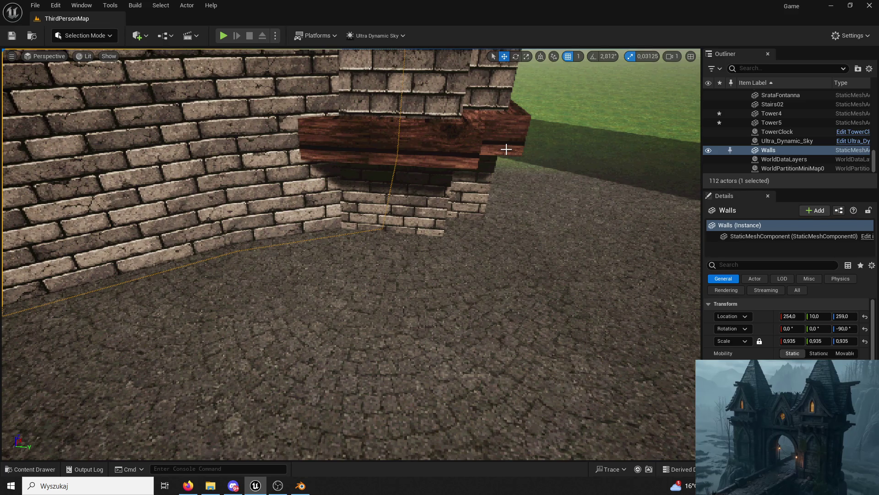
pyautogui.moveTo(221, 172)
pyautogui.mouseDown()
pyautogui.moveTo(196, 174)
pyautogui.moveTo(238, 169)
pyautogui.moveTo(221, 156)
pyautogui.mouseUp()
# Drag Tower03Part01 from the Towers folder into the level beside the tower
pyautogui.click(32, 469)
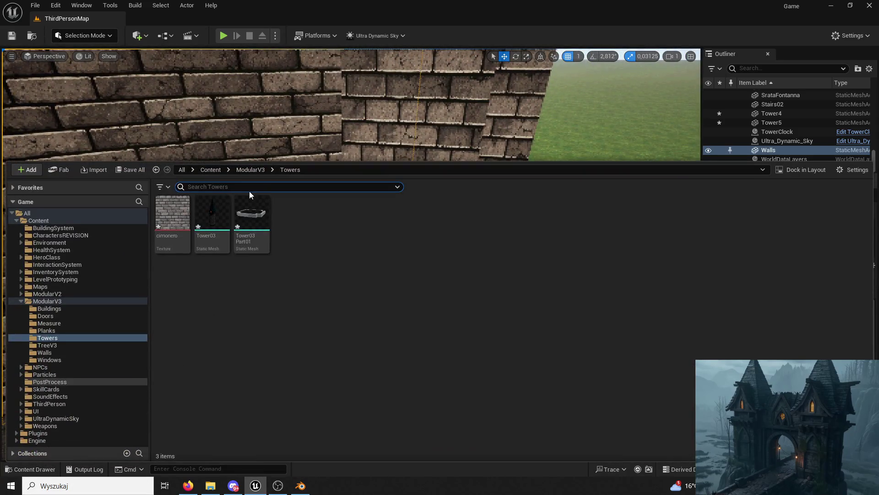
pyautogui.moveTo(252, 214); pyautogui.dragTo(388, 116)
pyautogui.click(430, 347)
pyautogui.moveTo(430, 346)
pyautogui.mouseDown()
pyautogui.moveTo(435, 310)
pyautogui.moveTo(121, 73)
pyautogui.mouseUp()
# Switch the editor mode to Fracture
pyautogui.click(97, 41)
pyautogui.click(91, 41)
pyautogui.click(83, 42)
pyautogui.click(87, 88)
pyautogui.click(83, 36)
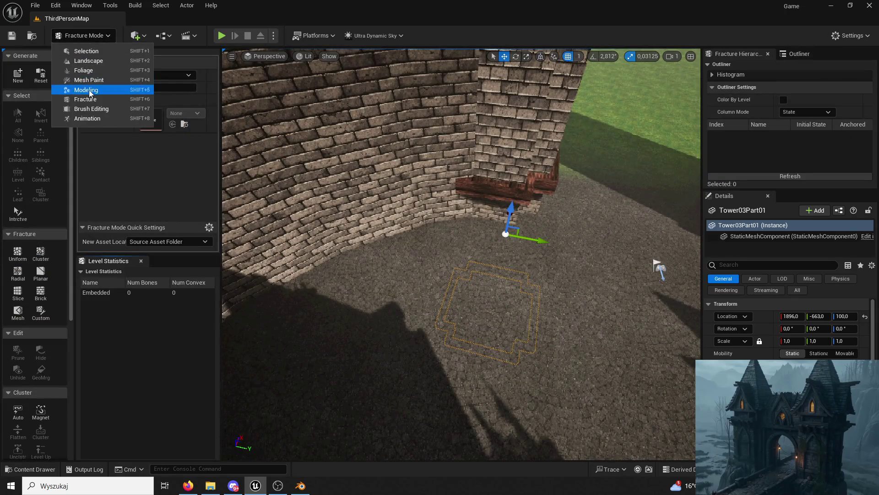
# Move Tower03Part01's pivot to its Bottom with Modeling Mode's Edit Pivot and accept
pyautogui.click(89, 90)
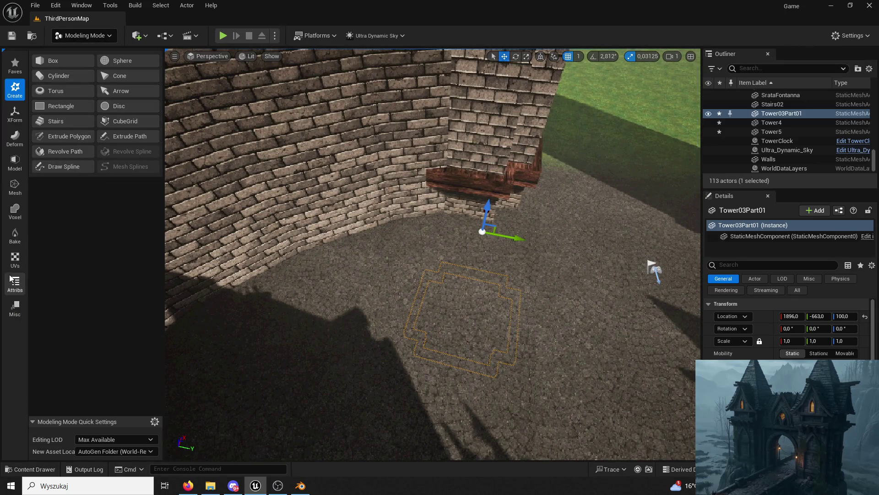
pyautogui.click(14, 116)
pyautogui.click(46, 102)
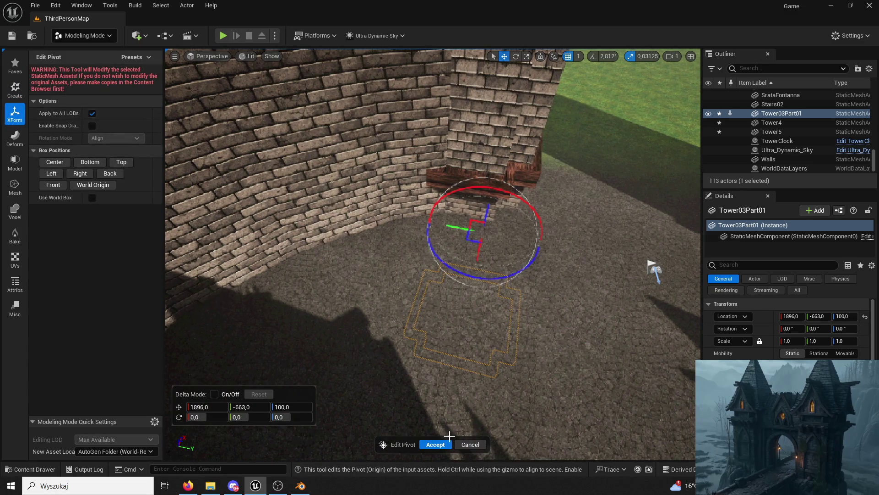
pyautogui.click(89, 162)
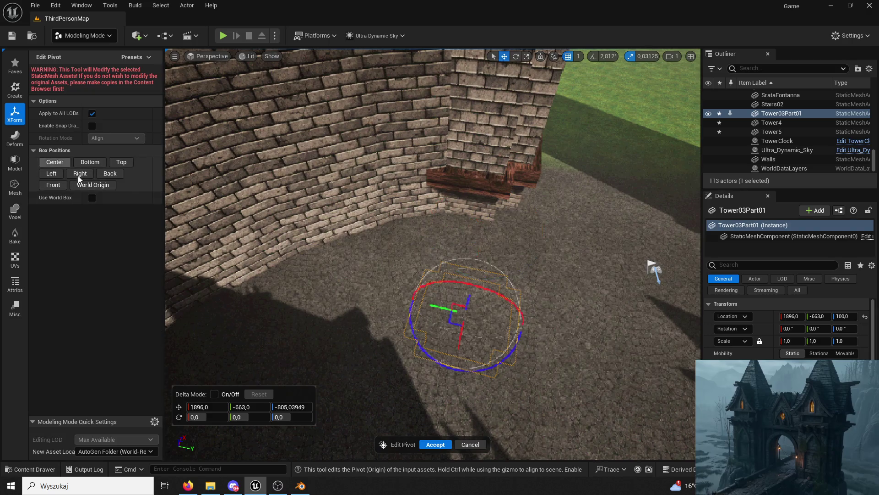
pyautogui.click(435, 445)
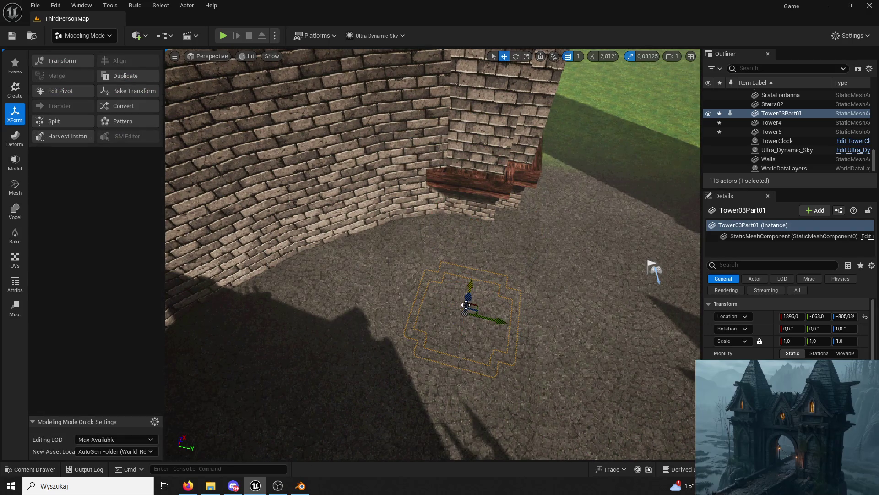
# Raise and slide the ring along X/Y to wrap the tower base at 2337, -834, 148.96
pyautogui.moveTo(466, 302)
pyautogui.mouseDown()
pyautogui.moveTo(421, 357)
pyautogui.moveTo(386, 301)
pyautogui.moveTo(359, 185)
pyautogui.moveTo(344, 202)
pyautogui.mouseUp()
pyautogui.click(342, 200)
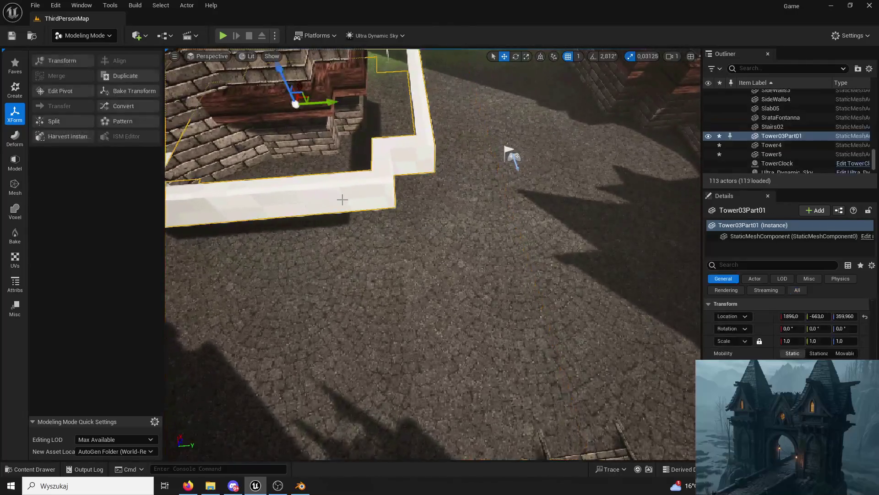
pyautogui.click(317, 132)
pyautogui.click(327, 183)
pyautogui.press('f')
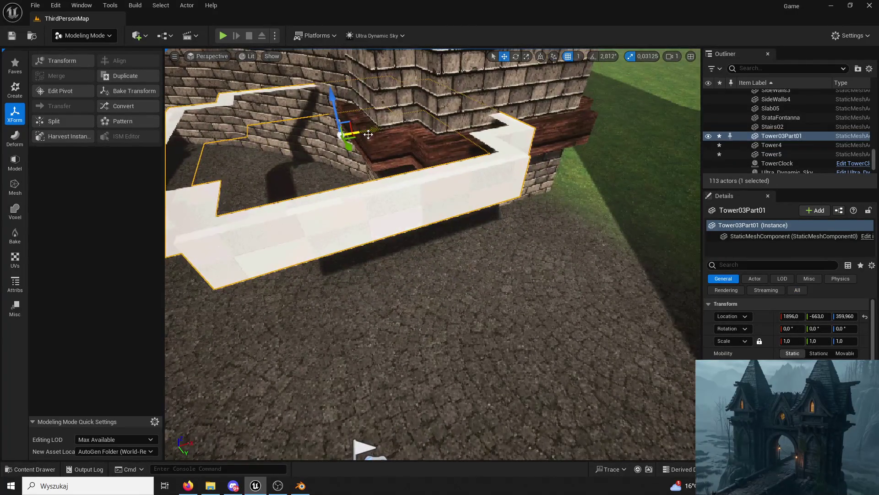
pyautogui.moveTo(368, 135)
pyautogui.mouseDown()
pyautogui.moveTo(482, 138)
pyautogui.moveTo(491, 219)
pyautogui.mouseUp()
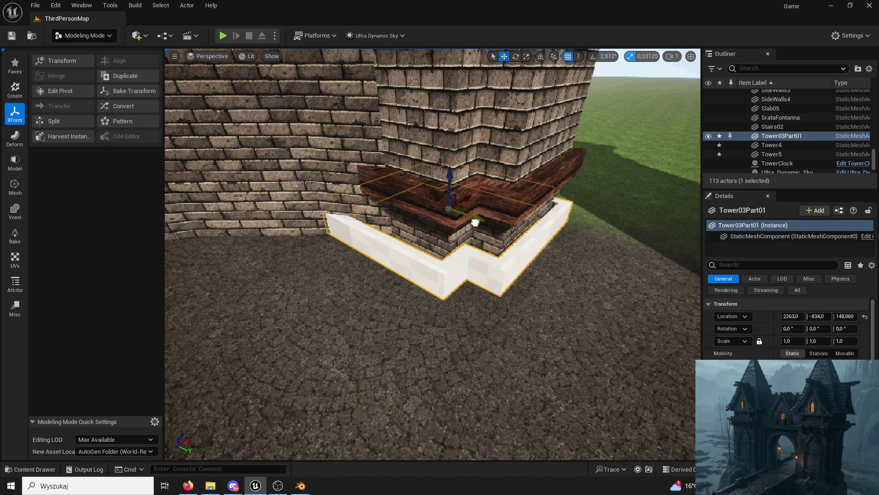
pyautogui.press('f')
pyautogui.moveTo(501, 167); pyautogui.dragTo(527, 164)
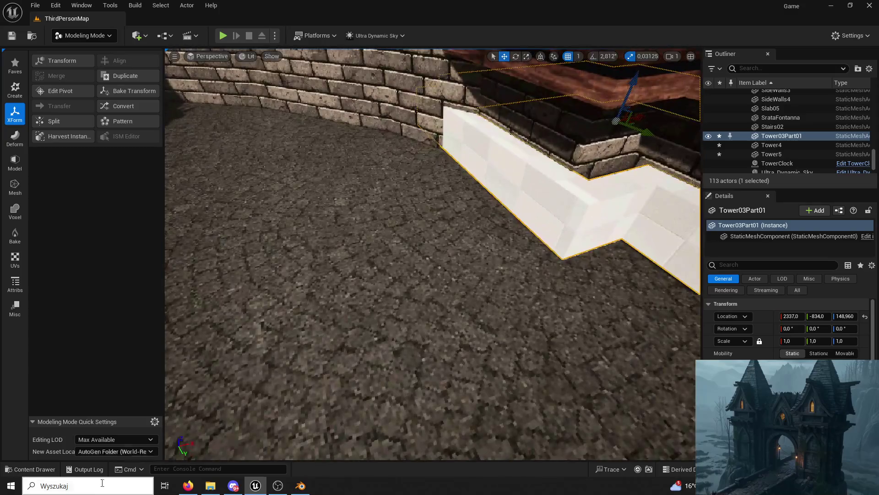
pyautogui.click(85, 36)
# Return to Selection Mode and reselect the Tower03Part01 ring in the level
pyautogui.click(89, 52)
pyautogui.click(64, 389)
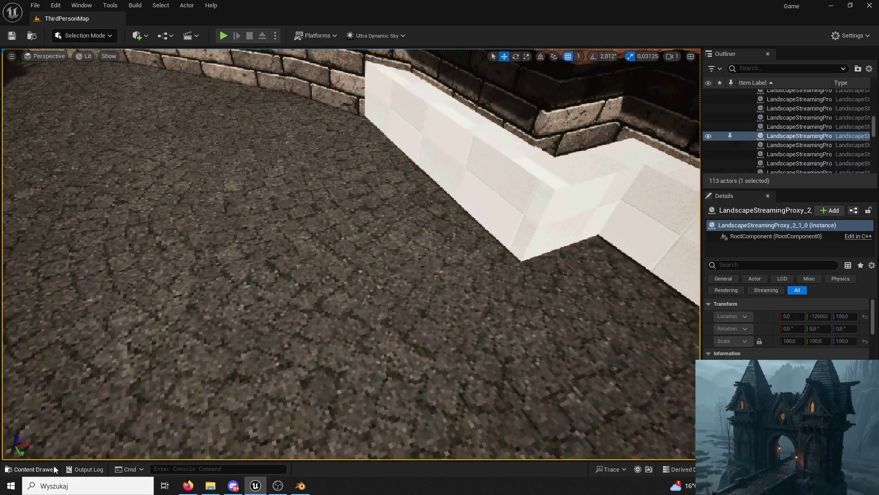
pyautogui.click(30, 469)
pyautogui.click(248, 170)
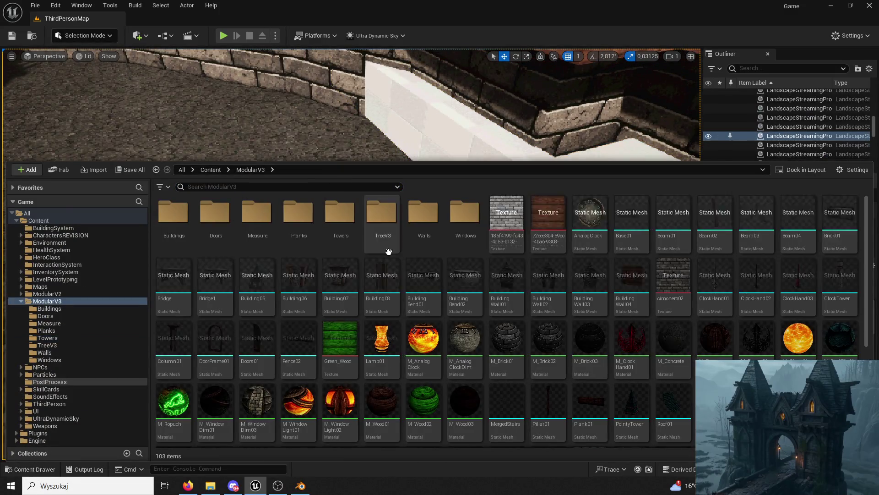
pyautogui.scroll(-2, 550, 330)
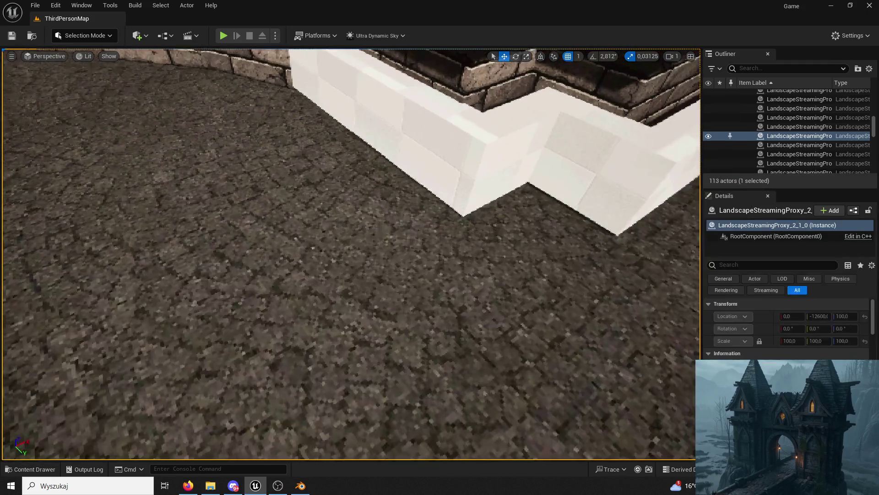
pyautogui.click(619, 192)
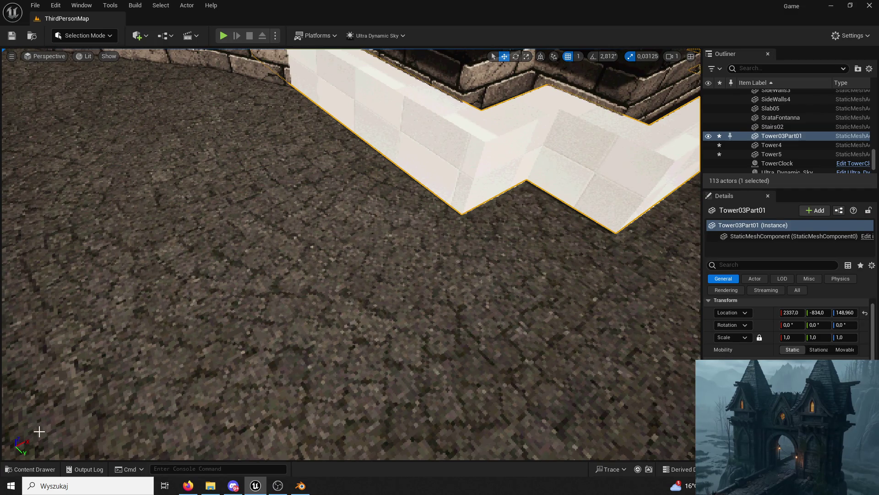
# Browse the content drawer to the Towers folder and open Tower03Part01 in the Static Mesh Editor
pyautogui.click(29, 469)
pyautogui.scroll(2, 302, 275)
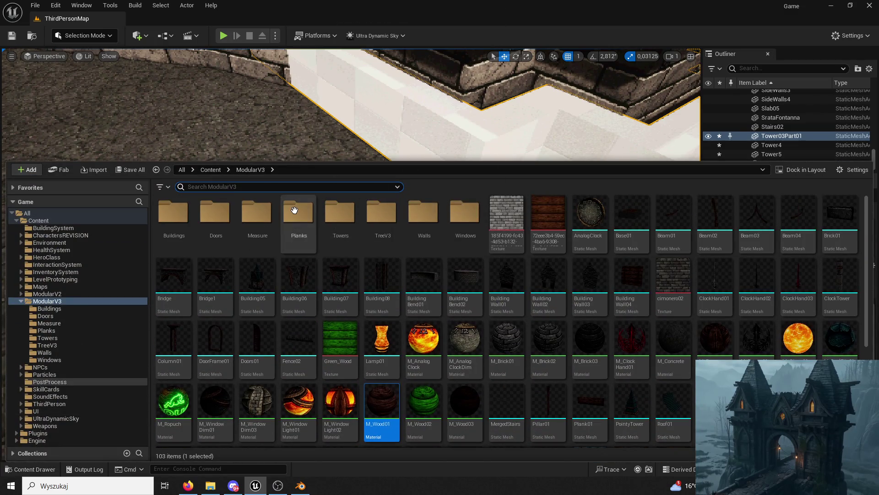
pyautogui.doubleClick(295, 210)
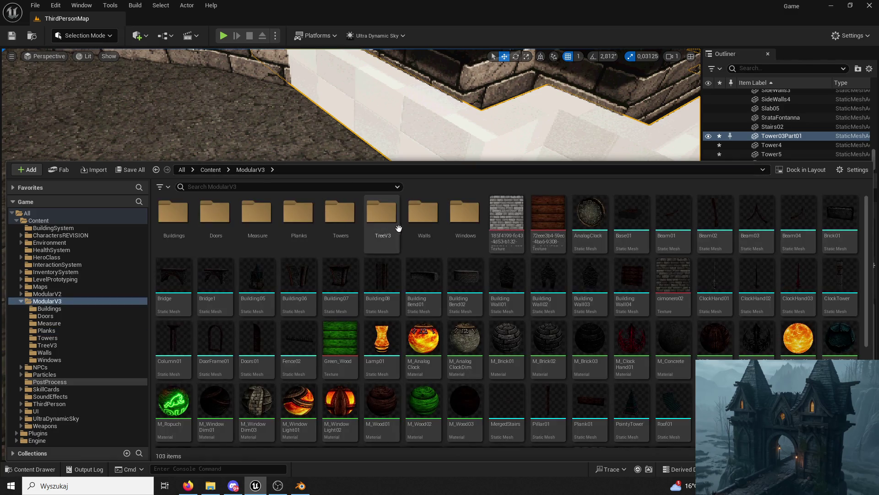
pyautogui.doubleClick(417, 221)
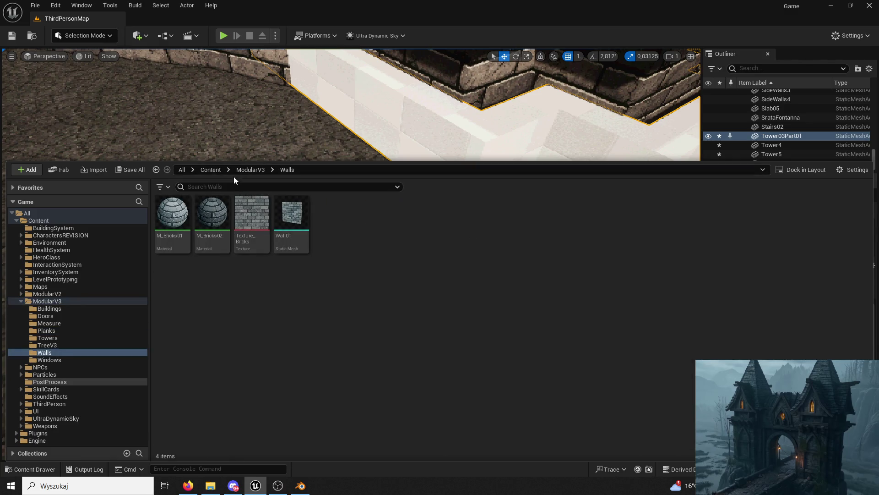
pyautogui.click(250, 169)
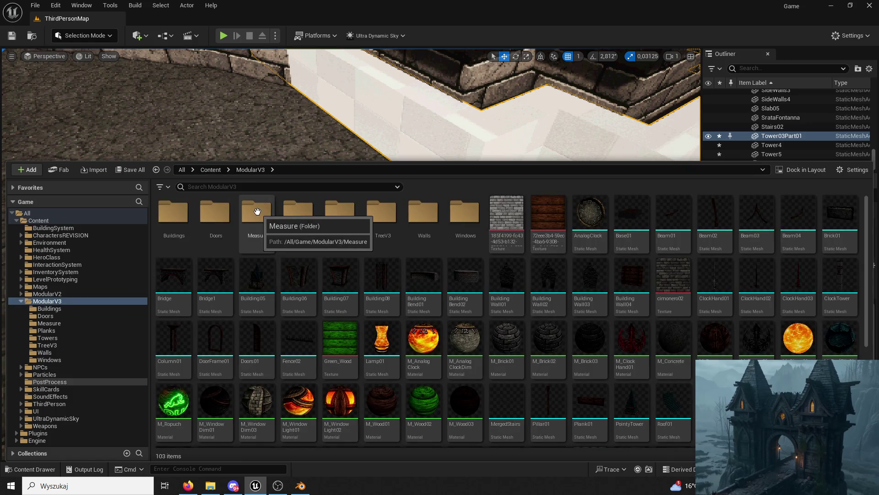
pyautogui.doubleClick(340, 216)
pyautogui.doubleClick(250, 217)
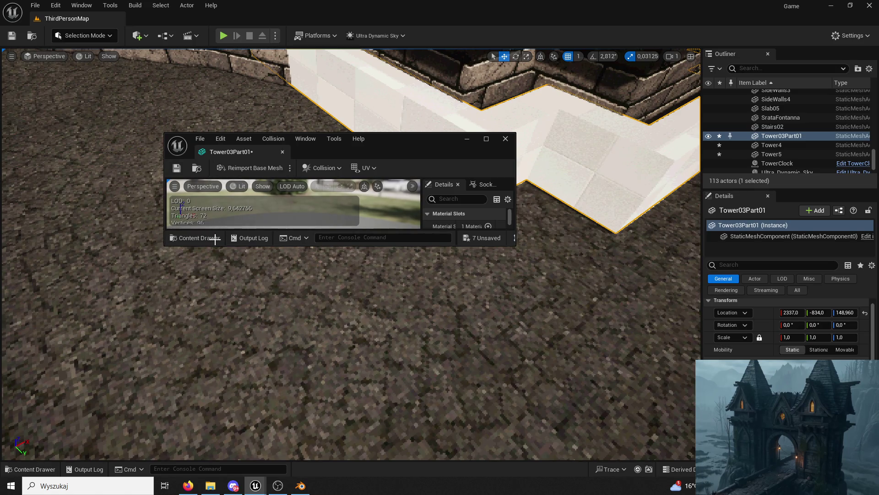
# Assign M_Wood01 to Tower03Part01's Element 0 material slot and close the mesh editor
pyautogui.moveTo(232, 154); pyautogui.dragTo(150, 21)
pyautogui.click(35, 469)
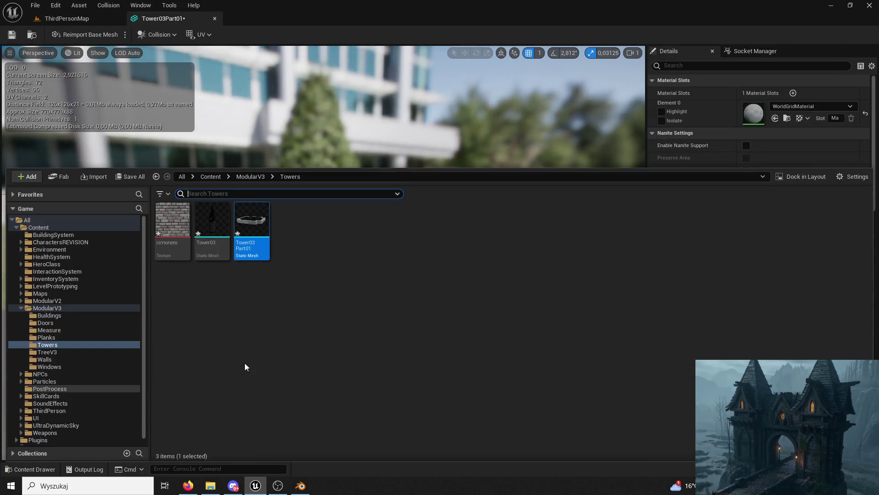
pyautogui.click(250, 176)
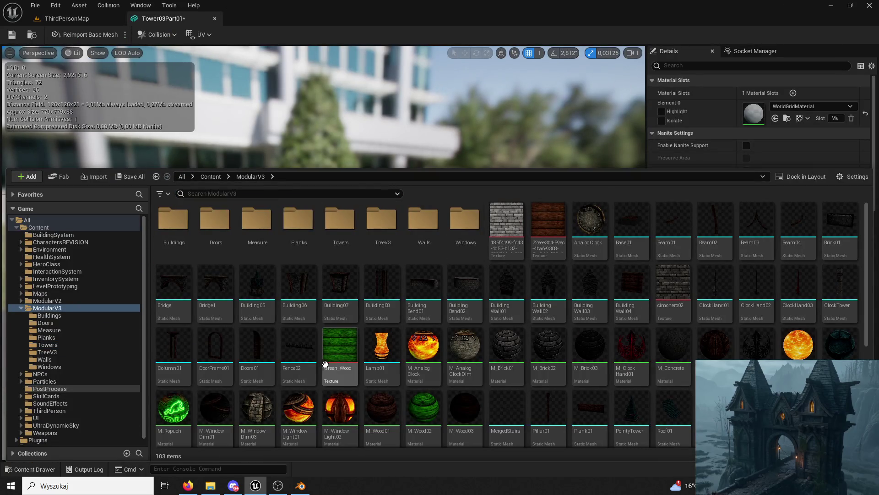
pyautogui.moveTo(379, 399); pyautogui.dragTo(753, 113)
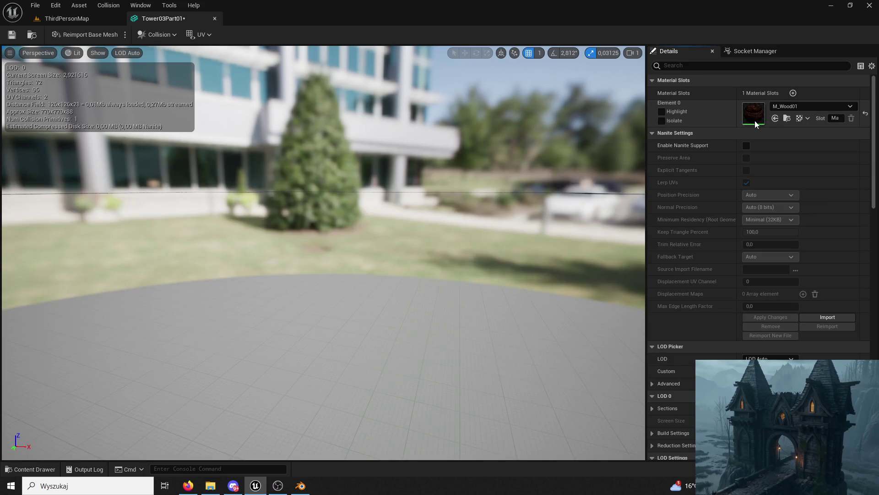
pyautogui.scroll(-5, 477, 220)
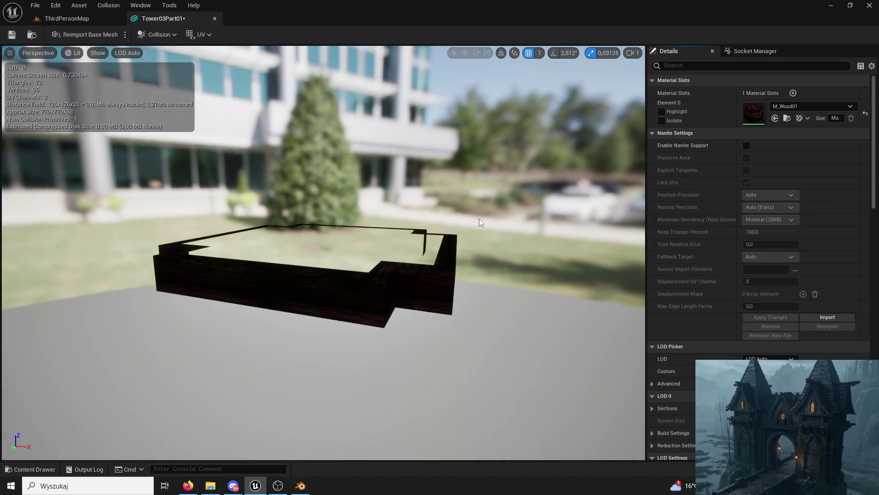
pyautogui.click(214, 18)
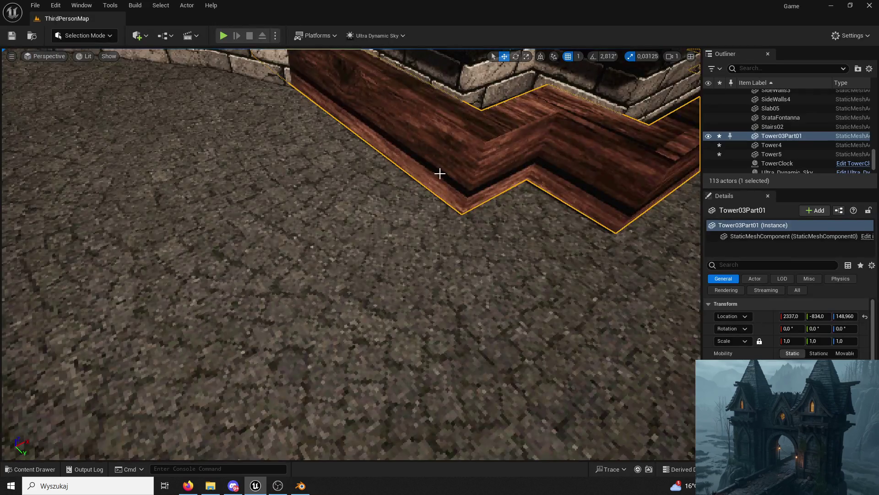
# Nudge the Tower03Part01 ring to Y -859 around the tower corner, then Alt-drag a copy upward
pyautogui.press('f')
pyautogui.moveTo(374, 210); pyautogui.dragTo(364, 197)
pyautogui.scroll(3, 364, 198)
pyautogui.scroll(5, 516, 244)
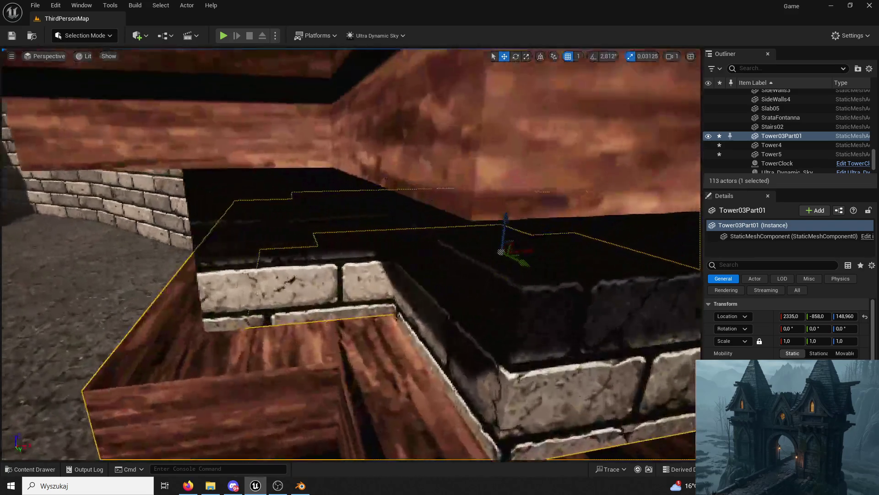
pyautogui.moveTo(527, 253); pyautogui.dragTo(614, 245)
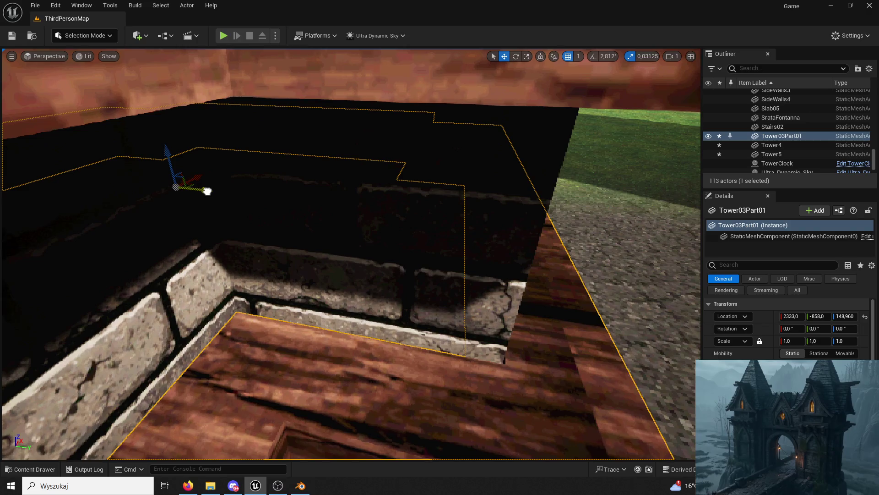
pyautogui.moveTo(207, 191); pyautogui.dragTo(275, 179)
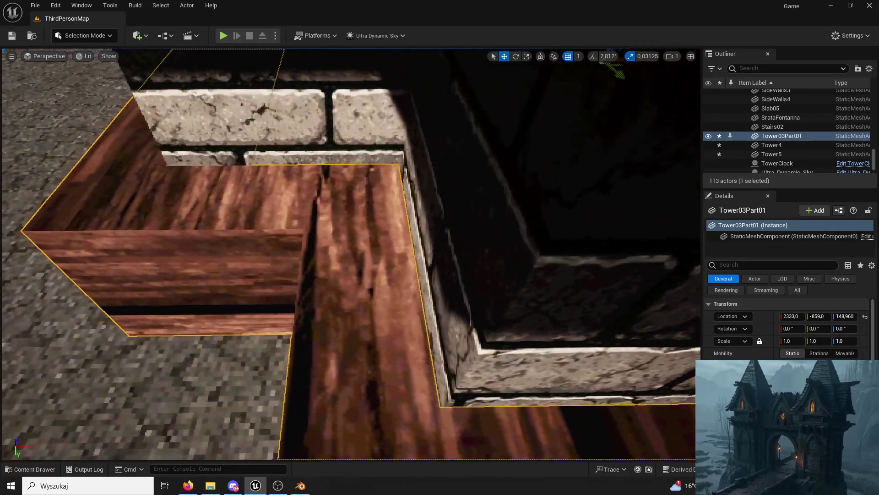
pyautogui.scroll(-3, 541, 217)
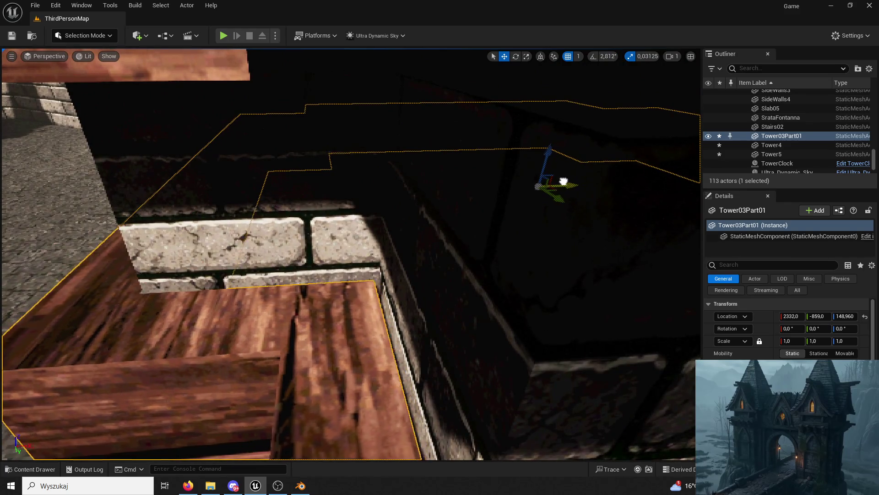
pyautogui.scroll(-5, 564, 181)
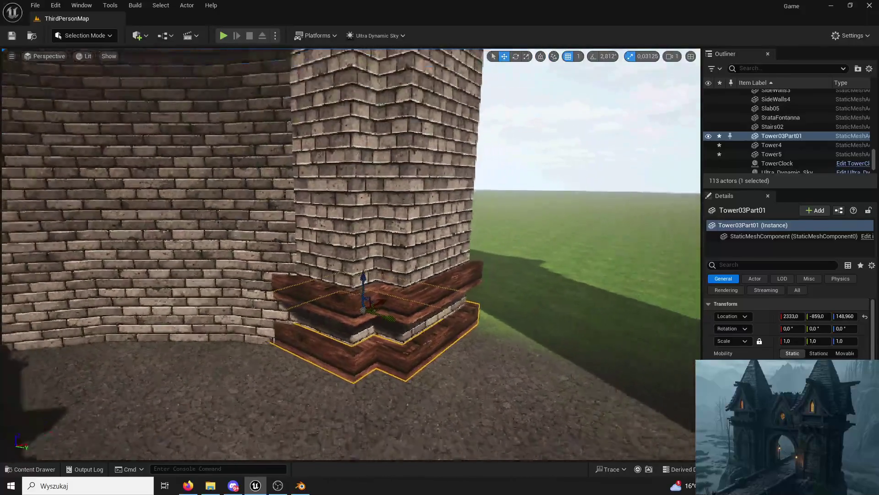
pyautogui.scroll(-2, 389, 296)
pyautogui.moveTo(364, 279)
pyautogui.keyDown('alt'); pyautogui.mouseDown()
pyautogui.moveTo(353, 72)
pyautogui.moveTo(366, 257)
pyautogui.moveTo(378, 277)
pyautogui.moveTo(394, 214)
pyautogui.moveTo(535, 69)
pyautogui.mouseUp(); pyautogui.keyUp('alt')
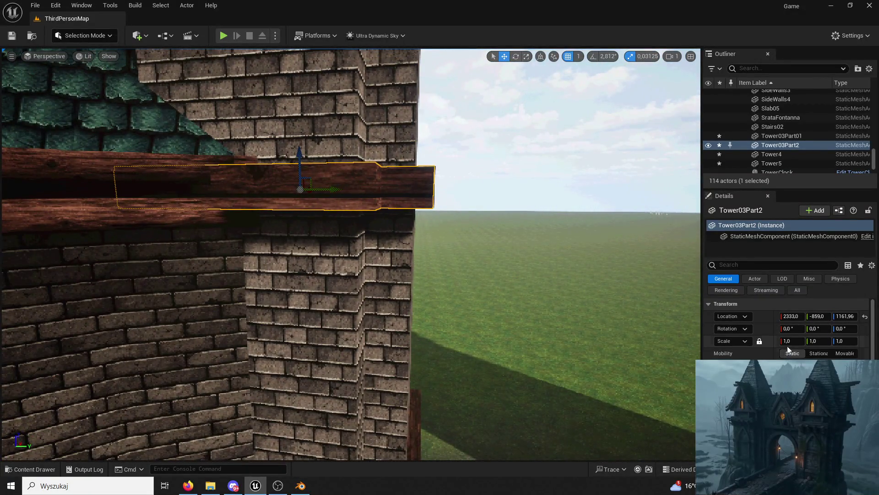
# Try enlarging the copied ring, undo it, and raise it slightly higher to about 1157.96
pyautogui.moveTo(784, 343); pyautogui.dragTo(824, 342)
pyautogui.moveTo(348, 254)
pyautogui.keyDown('alt'); pyautogui.mouseDown()
pyautogui.moveTo(413, 275)
pyautogui.moveTo(672, 457)
pyautogui.moveTo(526, 367)
pyautogui.moveTo(522, 231)
pyautogui.mouseUp(); pyautogui.keyUp('alt')
pyautogui.hotkey('ctrl', 'z')
pyautogui.press('f')
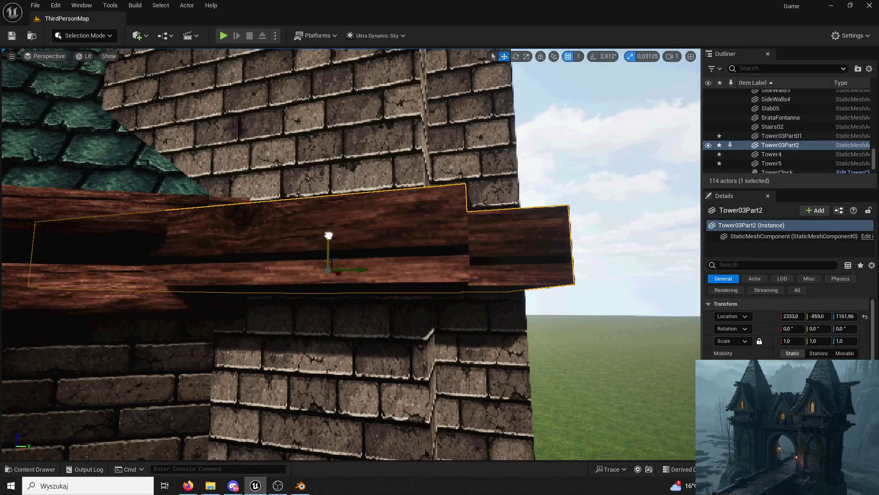
pyautogui.moveTo(329, 235); pyautogui.dragTo(324, 229)
# Stretch Tower03Part2 vertically to Scale Z 1.46875 so it wraps the upper ledge
pyautogui.click(528, 56)
pyautogui.moveTo(327, 243)
pyautogui.mouseDown()
pyautogui.moveTo(338, 257)
pyautogui.moveTo(320, 247)
pyautogui.moveTo(334, 257)
pyautogui.moveTo(325, 239)
pyautogui.mouseUp()
pyautogui.press('w')
pyautogui.click(525, 60)
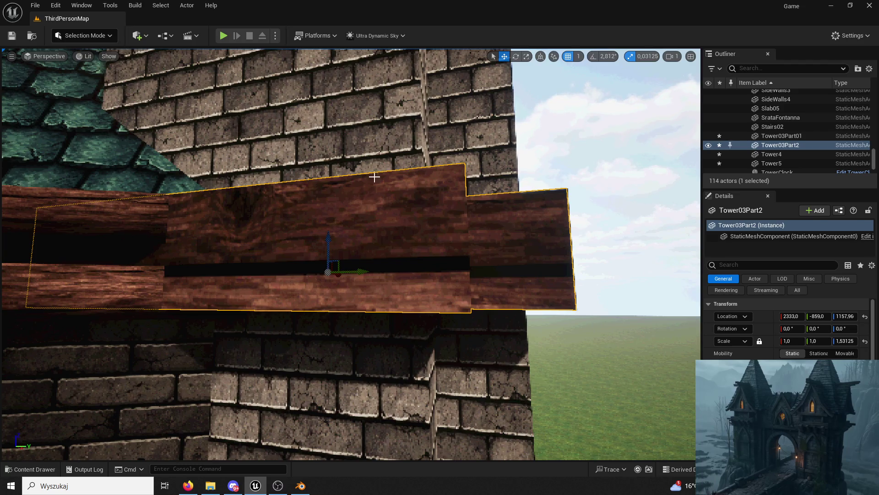
pyautogui.click(526, 56)
pyautogui.moveTo(330, 243); pyautogui.dragTo(328, 241)
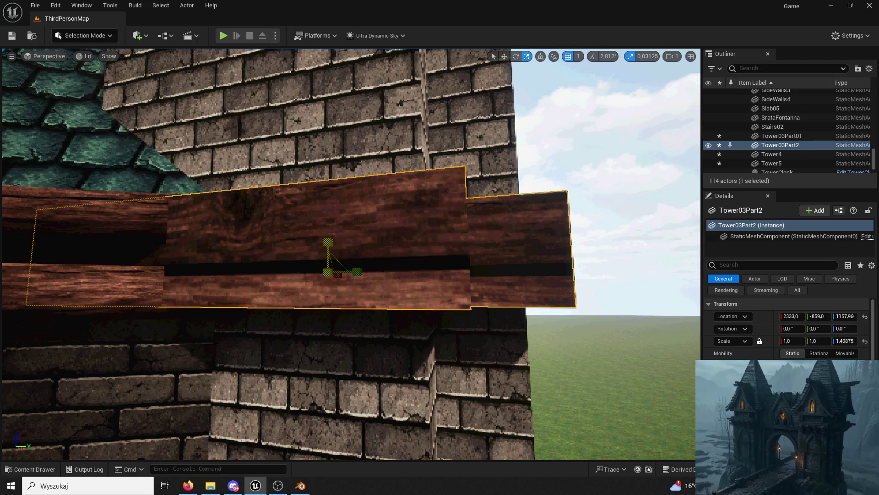
pyautogui.scroll(-5, 328, 242)
pyautogui.scroll(-3, 470, 438)
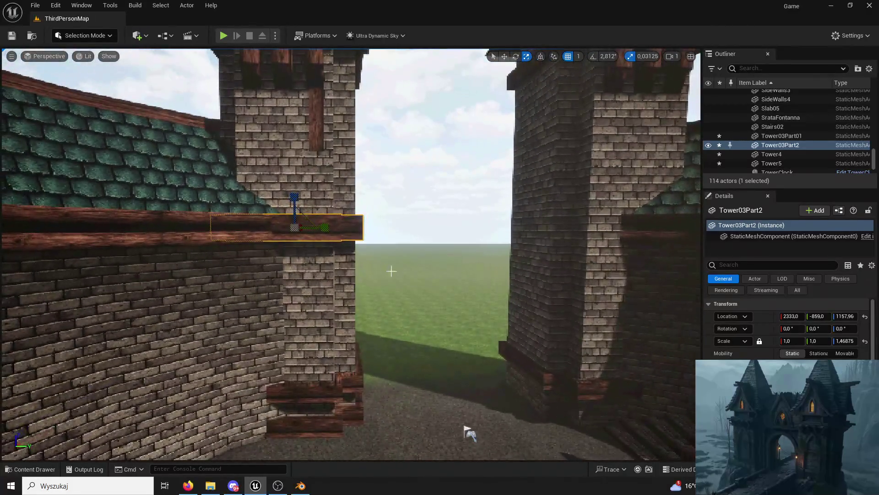
pyautogui.click(467, 431)
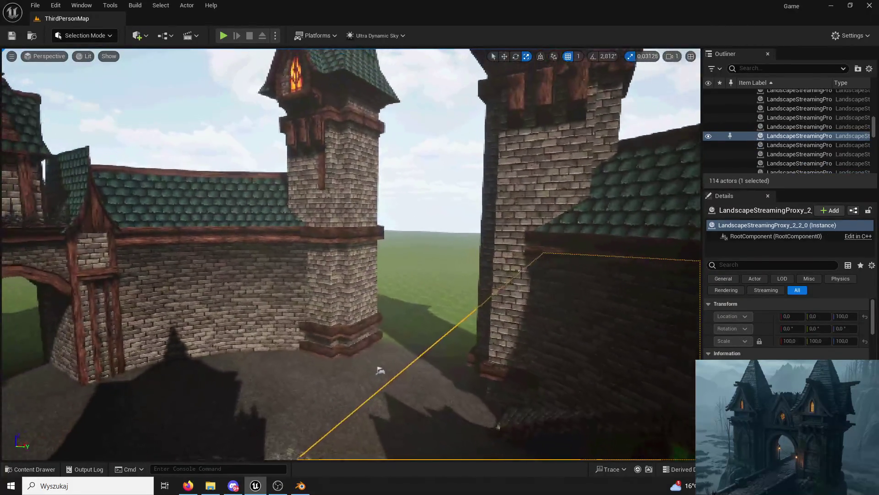
pyautogui.scroll(10, 380, 370)
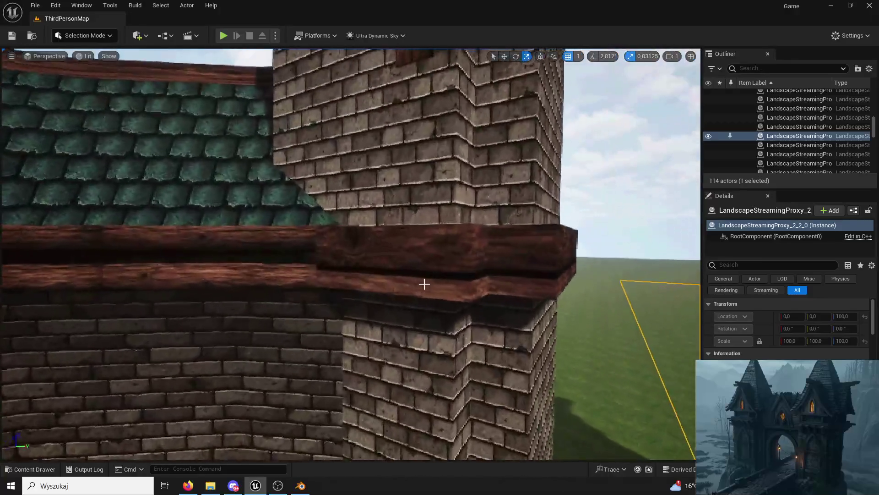
pyautogui.click(344, 237)
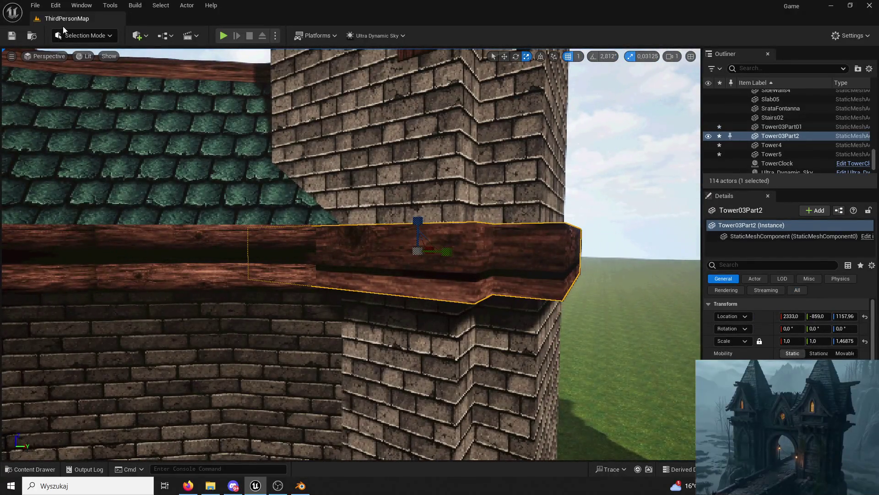
# Switch to Modeling Mode and start Transform UVs on the upper cornice ring
pyautogui.click(83, 35)
pyautogui.click(78, 89)
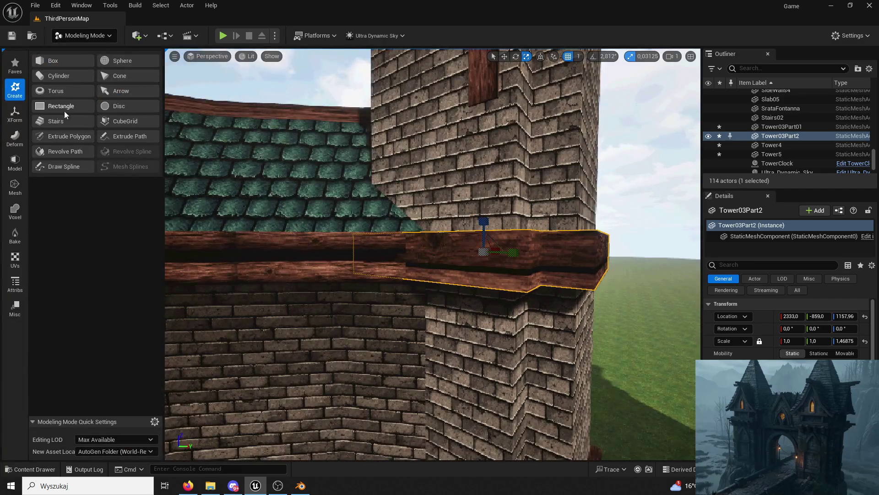
pyautogui.click(15, 259)
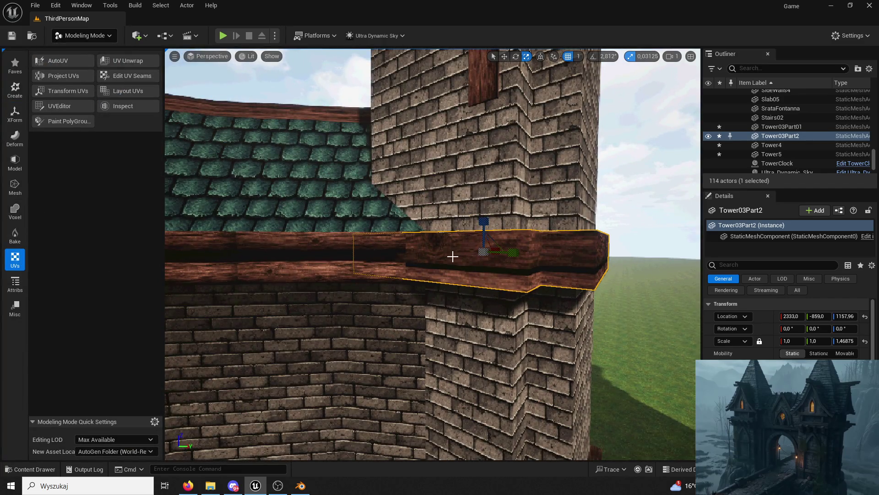
pyautogui.click(60, 90)
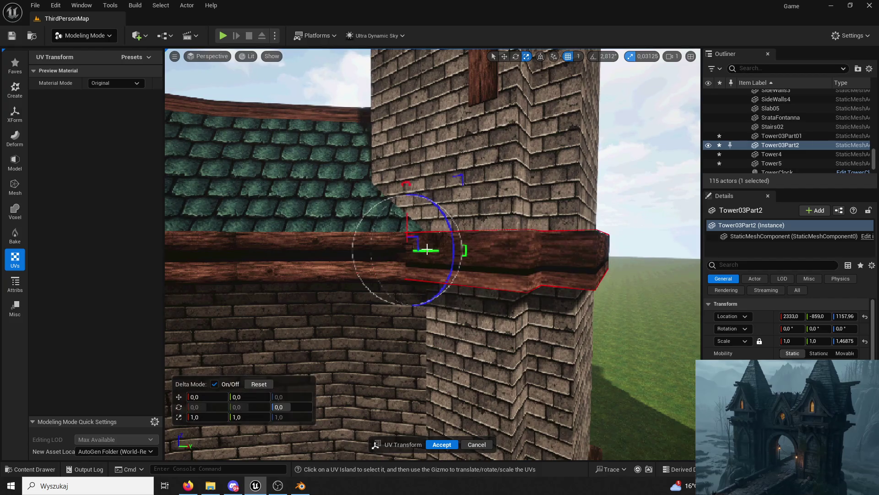
# Offset and scale the ring's wood texture so its planks line up with the neighbouring beam
pyautogui.moveTo(406, 212)
pyautogui.mouseDown()
pyautogui.moveTo(437, 266)
pyautogui.moveTo(455, 270)
pyautogui.moveTo(428, 271)
pyautogui.mouseUp()
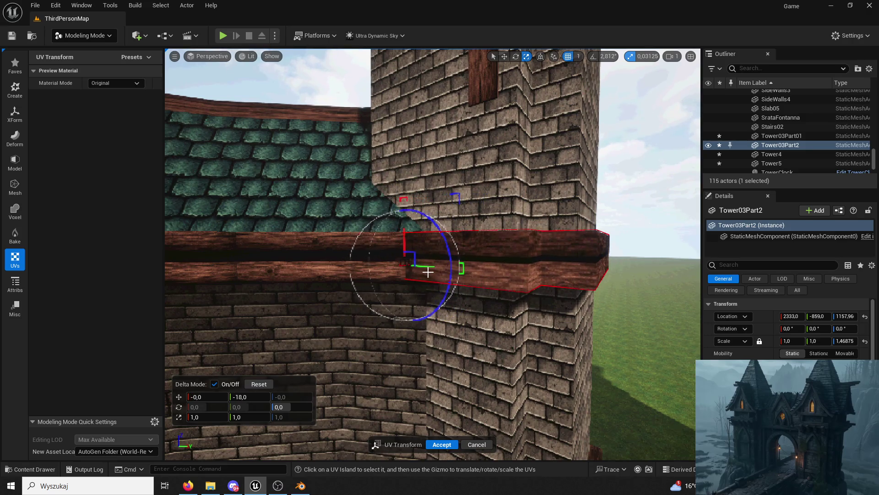
pyautogui.click(400, 198)
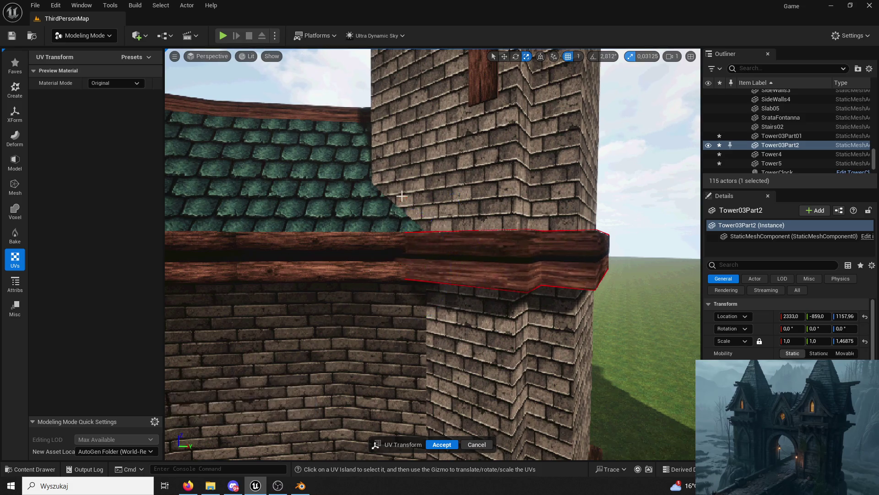
pyautogui.click(442, 253)
pyautogui.moveTo(436, 251); pyautogui.dragTo(465, 253)
pyautogui.moveTo(431, 218)
pyautogui.mouseDown()
pyautogui.moveTo(431, 229)
pyautogui.moveTo(406, 231)
pyautogui.mouseUp()
pyautogui.click(412, 197)
pyautogui.click(442, 247)
pyautogui.moveTo(435, 261); pyautogui.dragTo(444, 260)
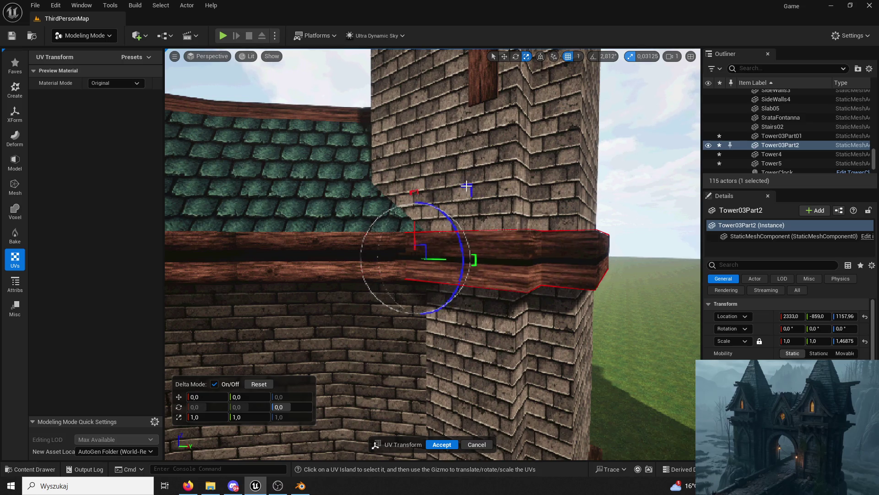
pyautogui.moveTo(466, 186); pyautogui.dragTo(472, 184)
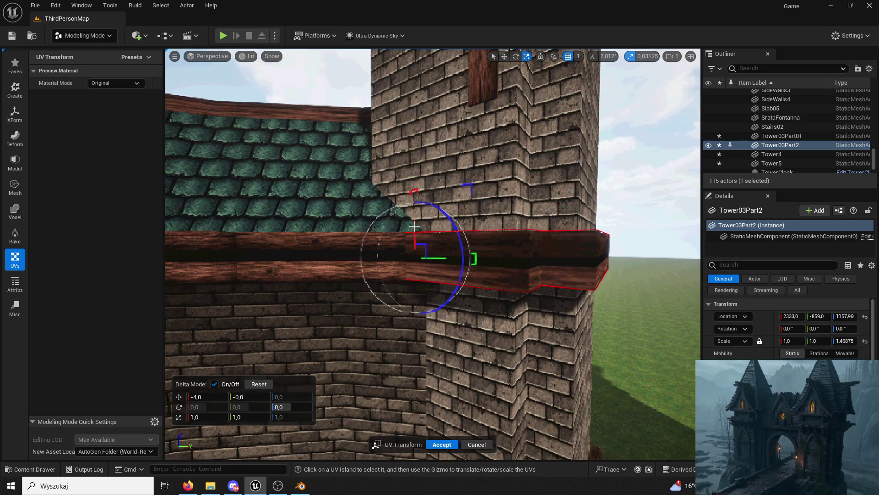
pyautogui.click(445, 253)
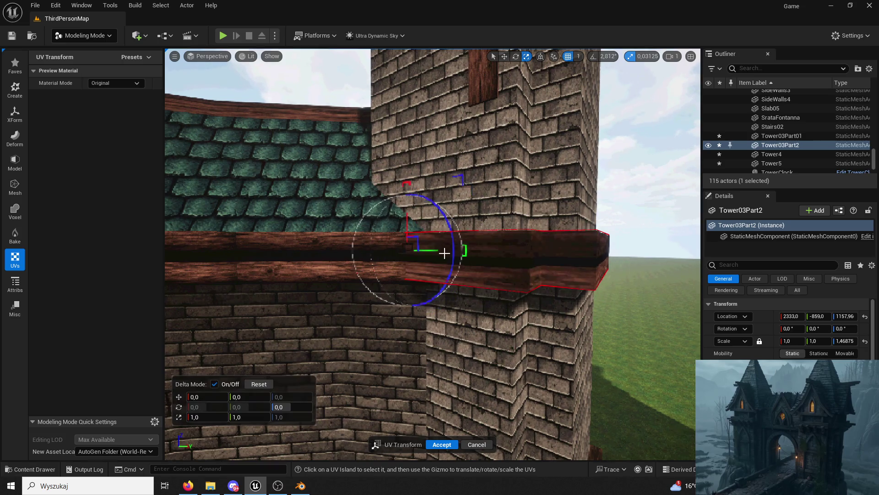
pyautogui.moveTo(431, 249); pyautogui.dragTo(431, 249)
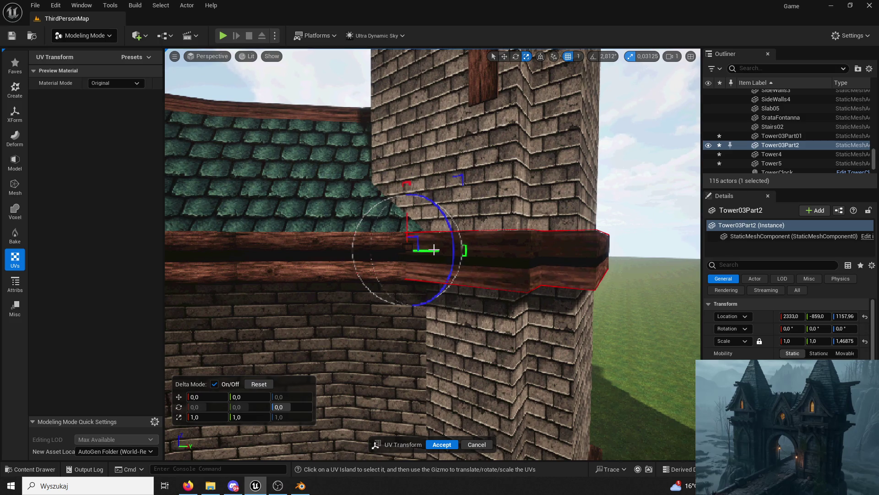
# Accept the UV changes, return to Selection Mode and start Play
pyautogui.click(449, 442)
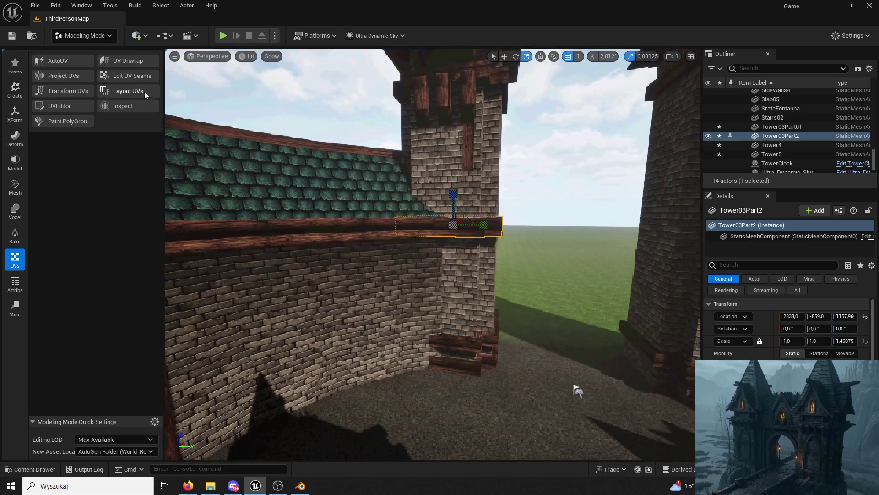
pyautogui.click(85, 36)
pyautogui.click(78, 53)
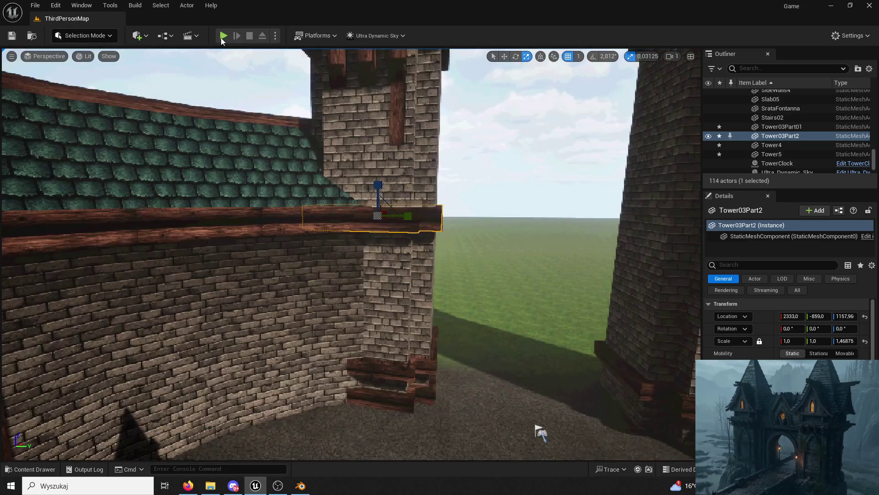
# Run the character toward the tower, stop the play test and frame the upper ring
pyautogui.hotkey('alt', 'p')
pyautogui.press('w')
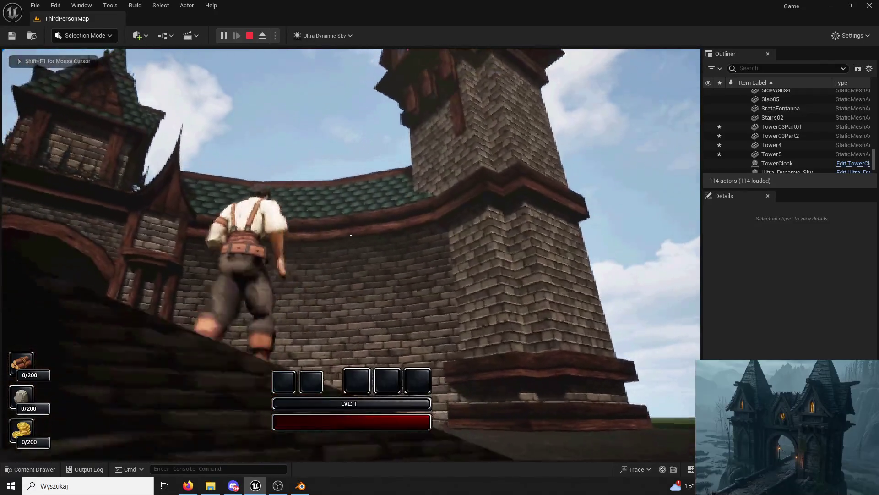
pyautogui.press('Escape')
pyautogui.press('f')
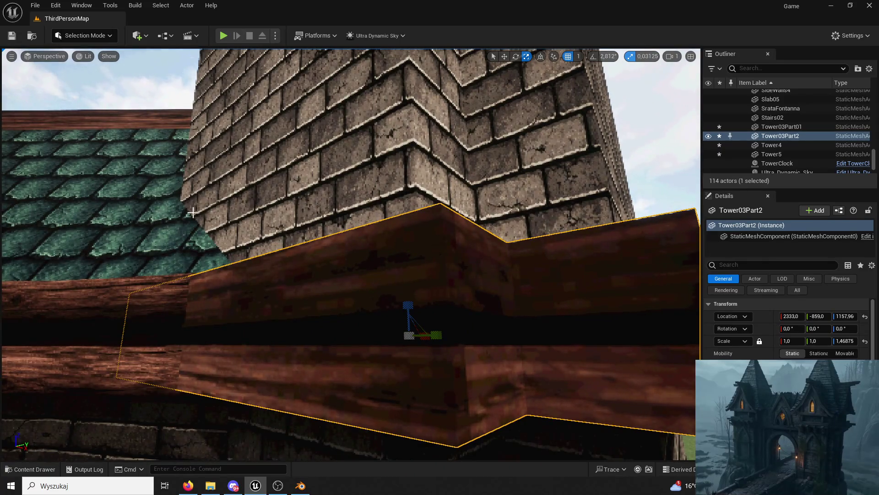
pyautogui.scroll(-5, 245, 219)
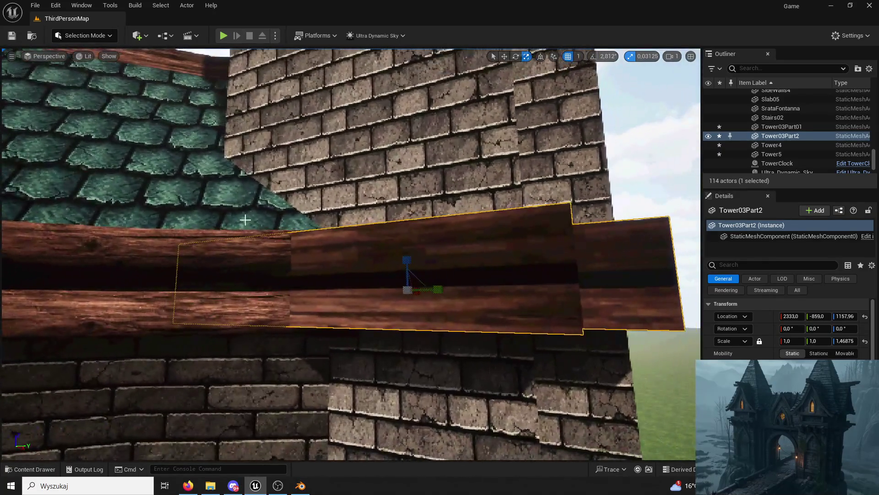
# Back in Modeling Mode UVs, reselect Tower03Part2 and start Transform UVs again
pyautogui.click(99, 37)
pyautogui.click(104, 88)
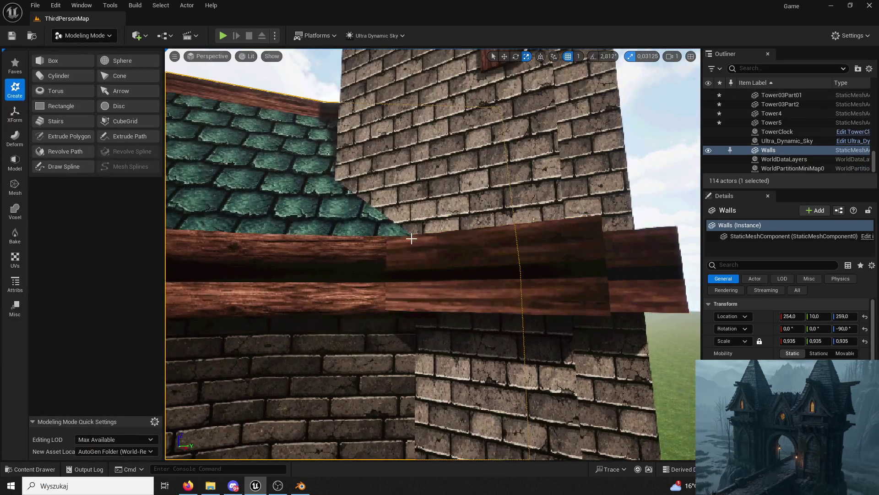
pyautogui.click(14, 259)
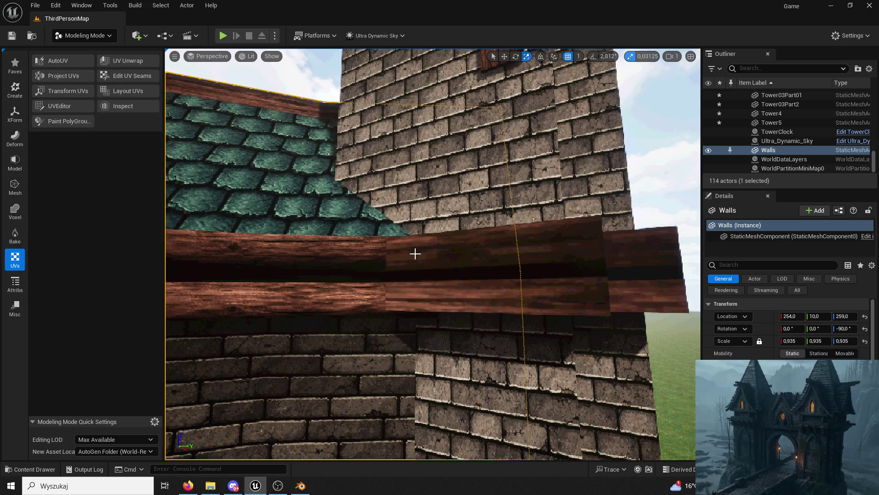
pyautogui.click(544, 265)
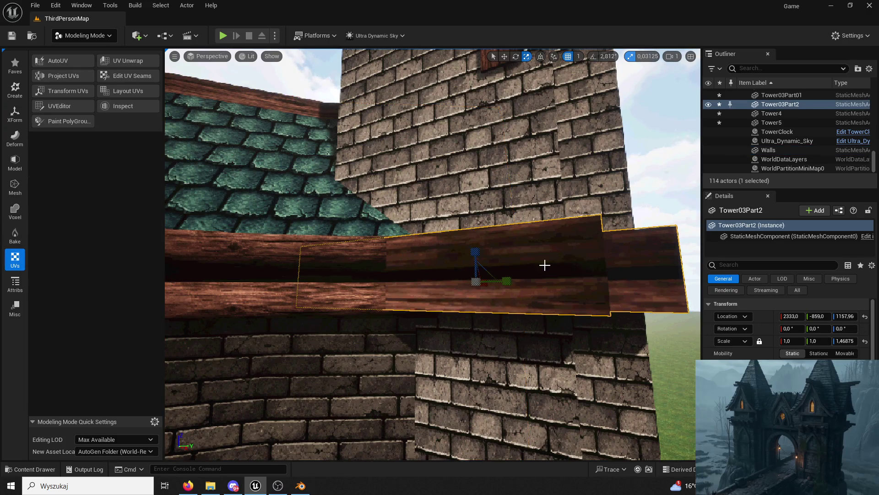
pyautogui.click(68, 104)
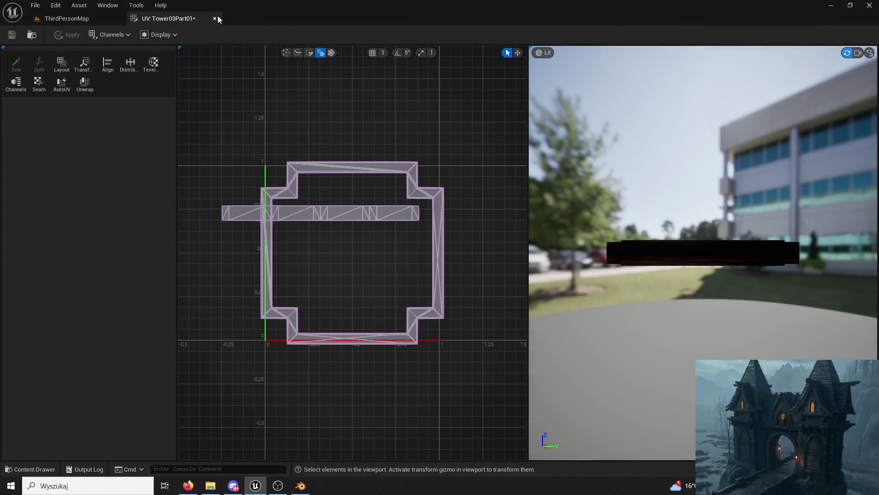
pyautogui.click(215, 19)
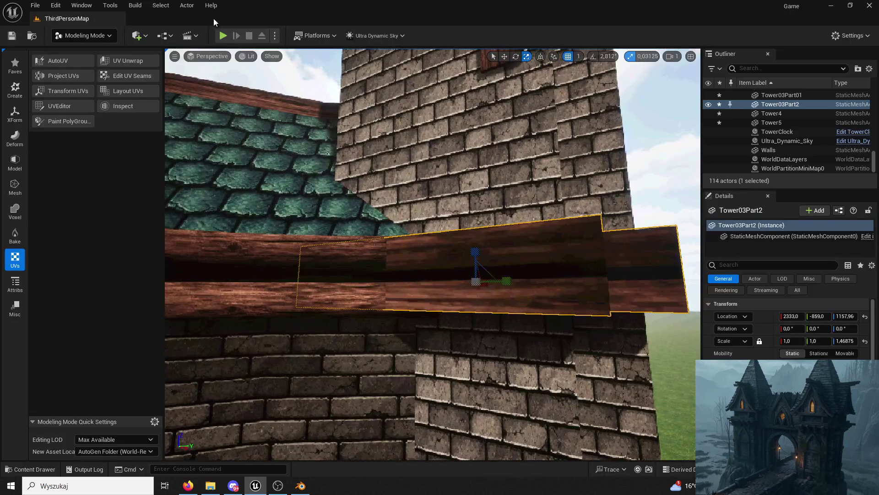
pyautogui.click(76, 91)
# Slide the plank texture along the cornice ring, undoing an accidental squash
pyautogui.moveTo(377, 297); pyautogui.dragTo(405, 282)
pyautogui.moveTo(385, 312); pyautogui.dragTo(382, 299)
pyautogui.moveTo(407, 270); pyautogui.dragTo(392, 271)
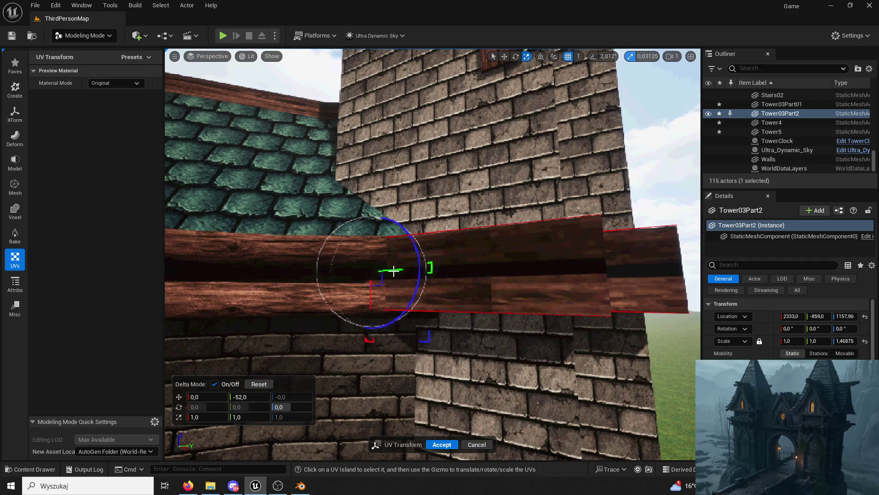
pyautogui.click(403, 290)
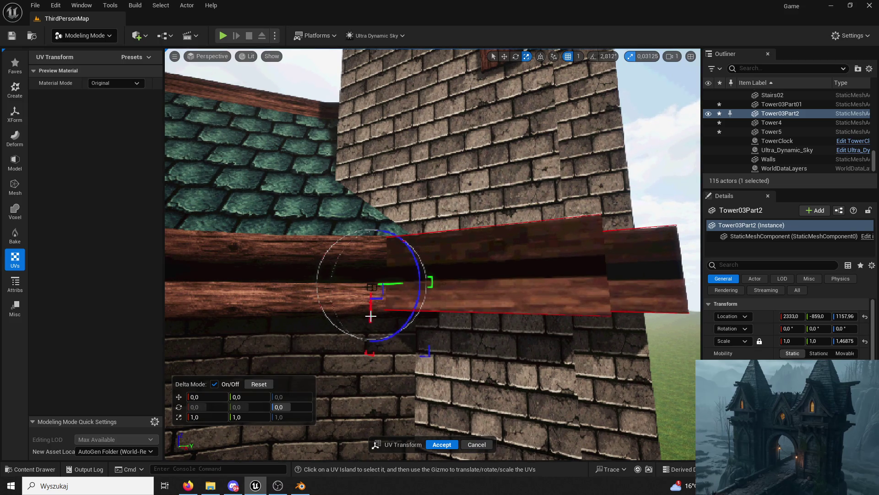
pyautogui.moveTo(368, 314)
pyautogui.mouseDown()
pyautogui.moveTo(364, 270)
pyautogui.moveTo(390, 215)
pyautogui.moveTo(376, 106)
pyautogui.moveTo(311, 2)
pyautogui.moveTo(373, 87)
pyautogui.moveTo(373, 426)
pyautogui.moveTo(372, 255)
pyautogui.mouseUp()
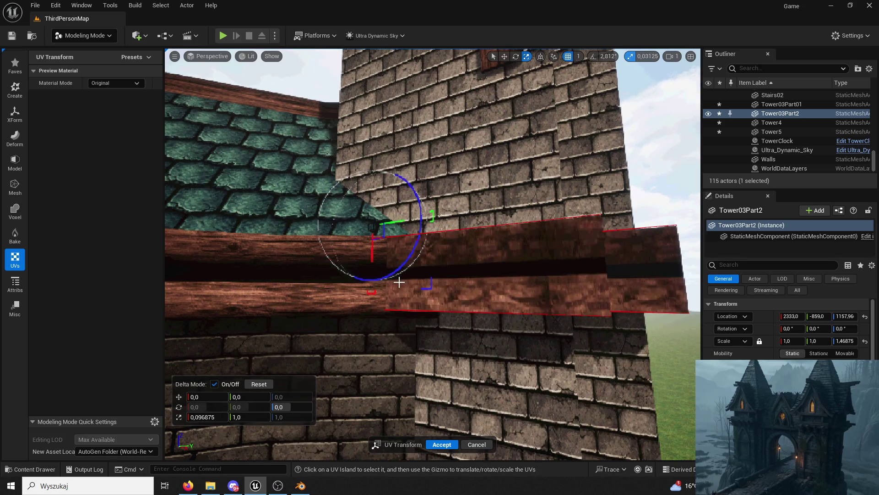
pyautogui.hotkey('ctrl', 'z')
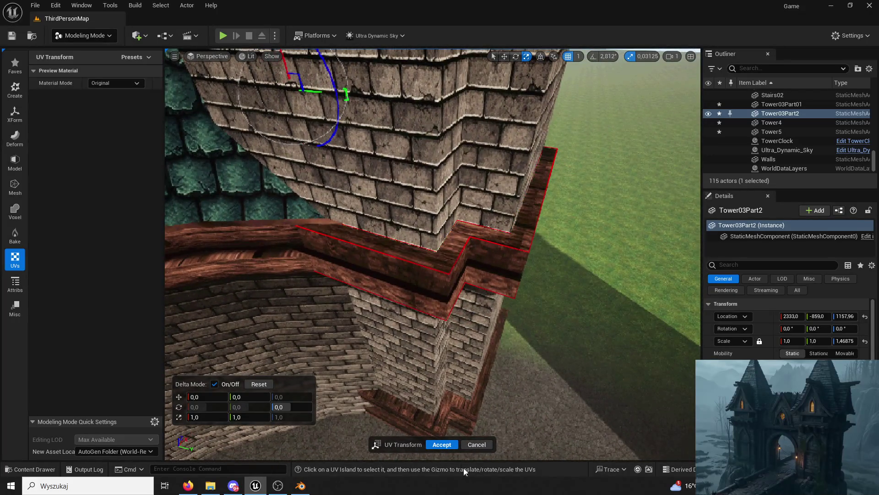
# Accept the UV adjustment, return to Selection Mode and start Play
pyautogui.click(442, 445)
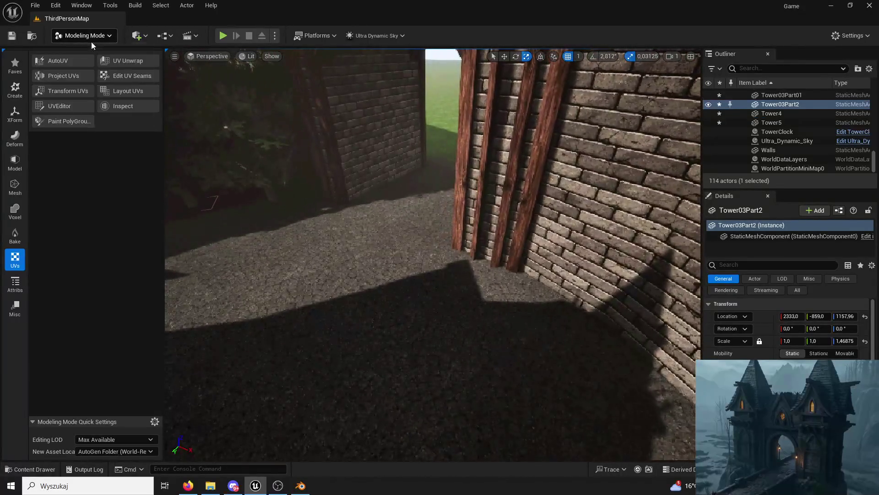
pyautogui.click(92, 41)
pyautogui.click(92, 50)
pyautogui.click(223, 35)
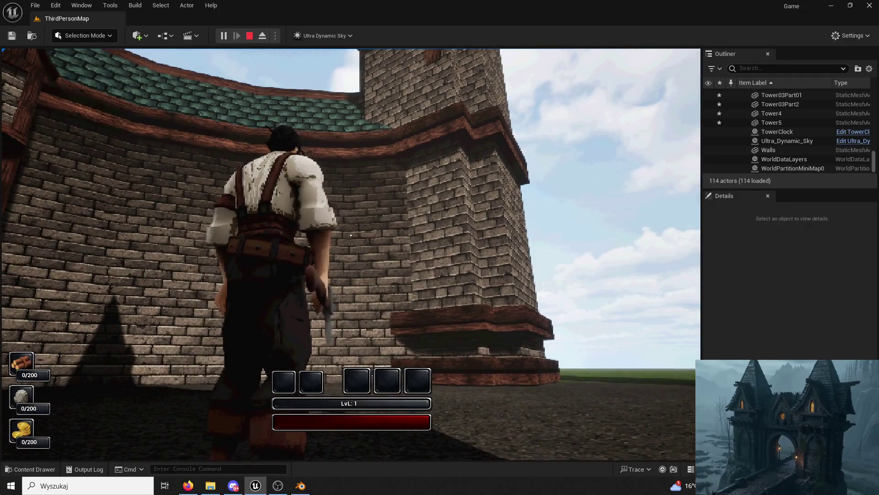
# Stop Play and select the lower wooden ring Tower03Part01
pyautogui.press('Escape')
pyautogui.click(222, 233)
pyautogui.press('f')
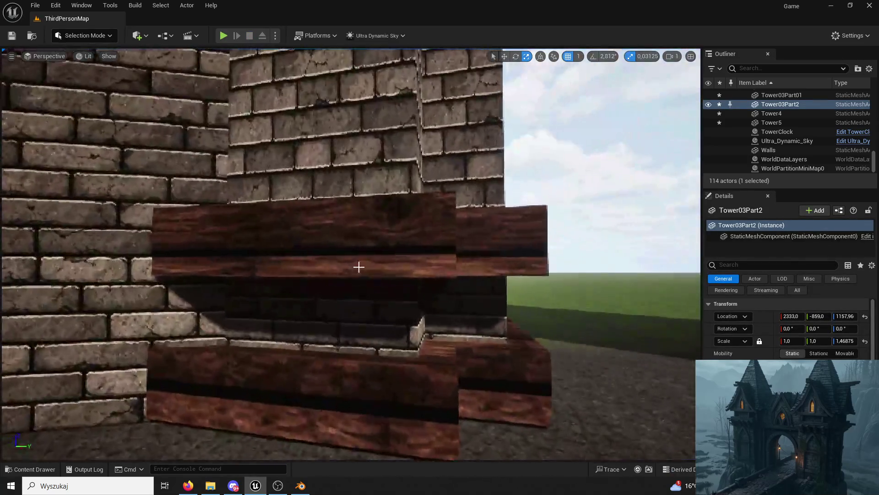
pyautogui.click(363, 264)
pyautogui.click(387, 391)
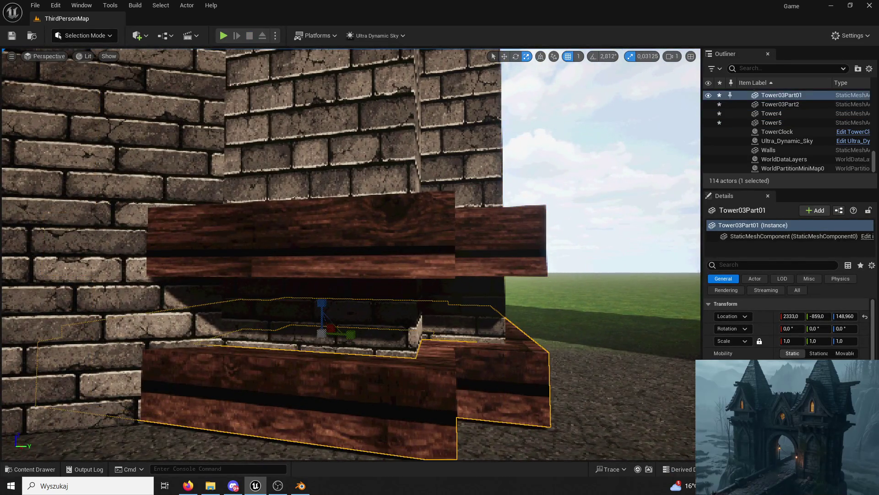
pyautogui.click(463, 255)
pyautogui.click(460, 359)
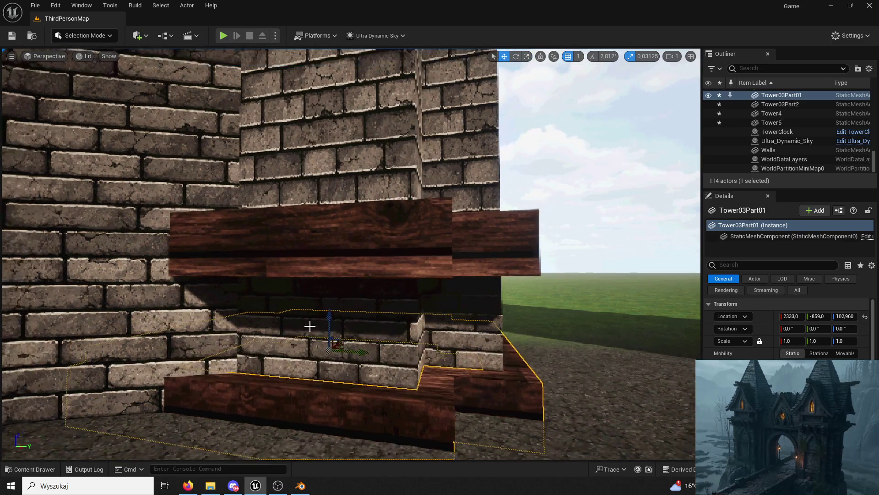
# Lower Tower03Part01 down onto the foot of the tower, to about Z 100
pyautogui.click(322, 335)
pyautogui.click(342, 354)
pyautogui.click(330, 317)
pyautogui.click(351, 390)
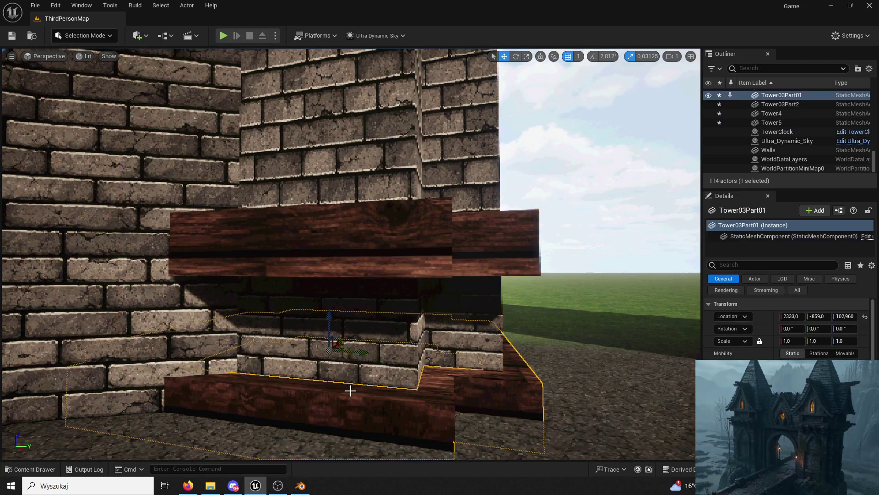
pyautogui.click(332, 319)
pyautogui.click(397, 394)
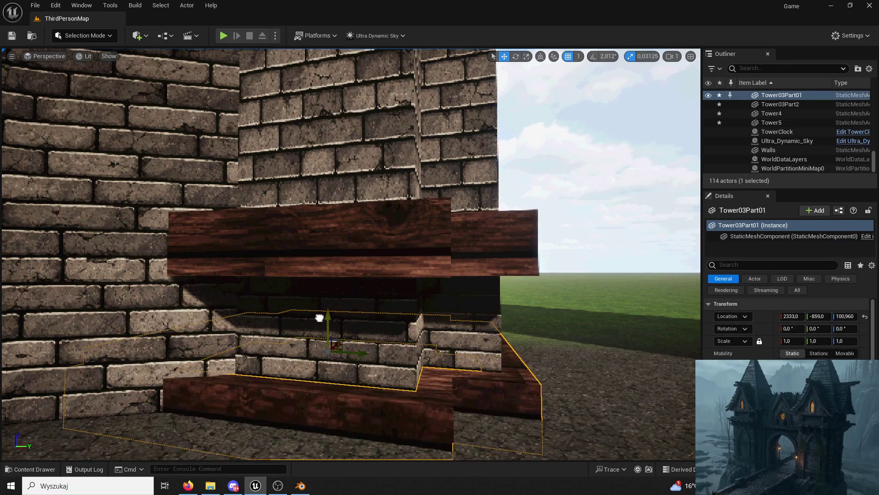
# Alt-drag a copy, Tower03Part3, along Y to the opposite tower's base at 2333, 884, 88.96
pyautogui.moveTo(319, 322); pyautogui.dragTo(323, 376)
pyautogui.click(475, 338)
pyautogui.moveTo(475, 338); pyautogui.dragTo(428, 310)
pyautogui.click(259, 254)
pyautogui.moveTo(259, 254)
pyautogui.mouseDown()
pyautogui.moveTo(259, 274)
pyautogui.moveTo(259, 255)
pyautogui.mouseUp()
pyautogui.moveTo(382, 275)
pyautogui.mouseDown()
pyautogui.moveTo(536, 291)
pyautogui.moveTo(553, 261)
pyautogui.moveTo(553, 226)
pyautogui.moveTo(552, 275)
pyautogui.mouseUp()
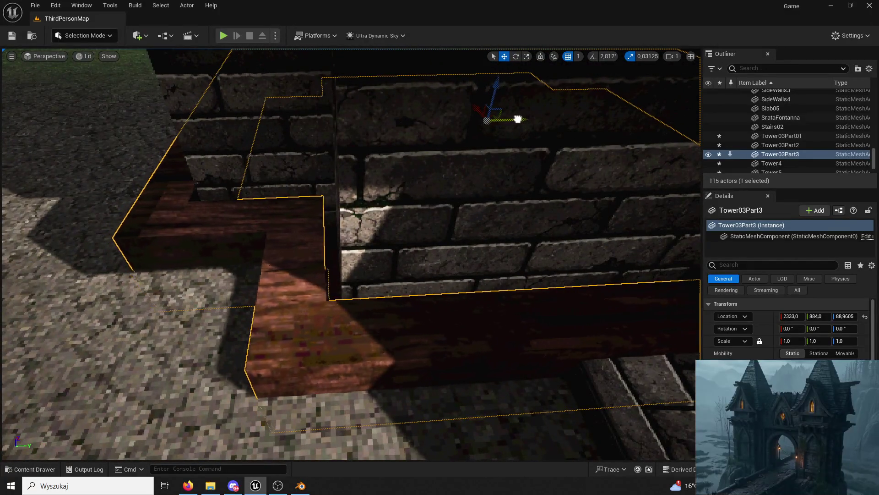
# Alt-drag Tower03Part2 along Y as Tower03Part4 at 2333, 897, 1157.96, then start Play
pyautogui.click(482, 131)
pyautogui.moveTo(483, 132); pyautogui.dragTo(483, 147)
pyautogui.moveTo(421, 183); pyautogui.dragTo(421, 164)
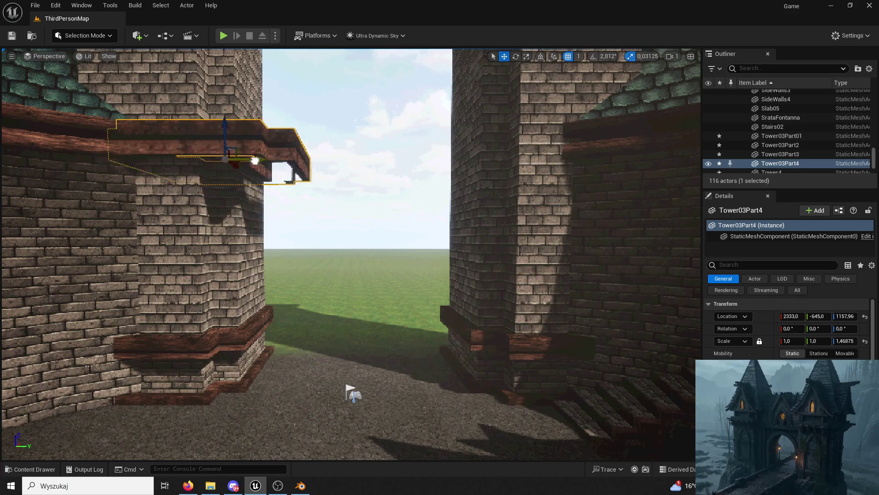
pyautogui.moveTo(560, 174); pyautogui.dragTo(559, 158)
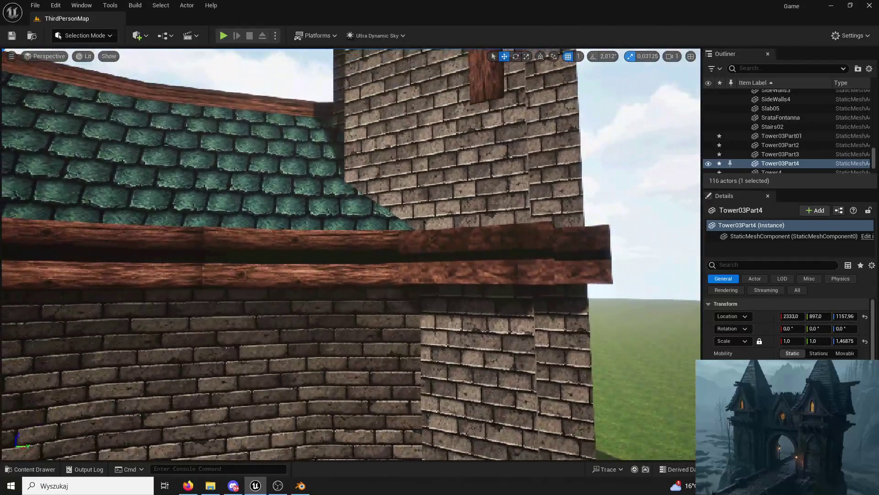
pyautogui.scroll(-10, 522, 430)
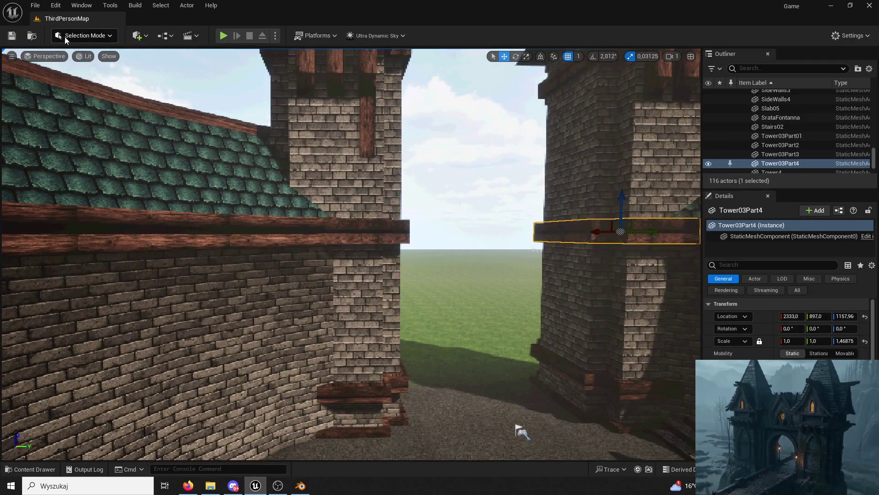
pyautogui.click(224, 36)
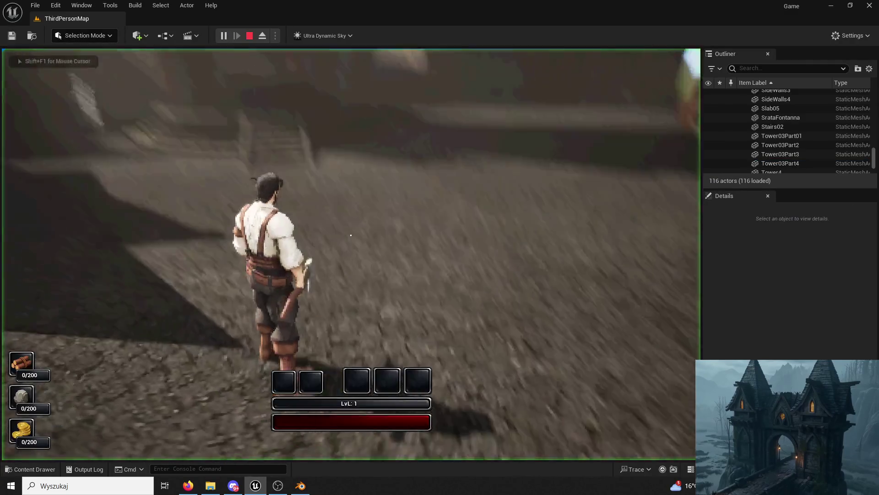
# Run the character over the platform, through the alley and courtyard onto the fountain rim
pyautogui.press('w')
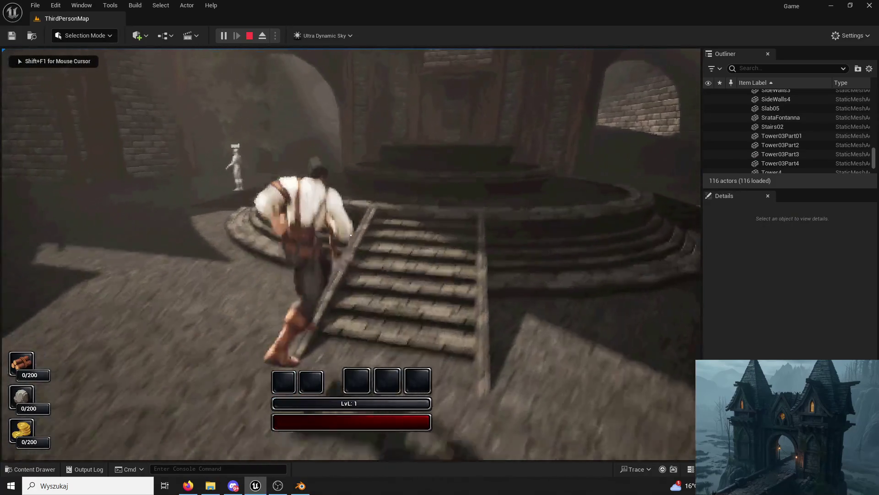
pyautogui.press('w')
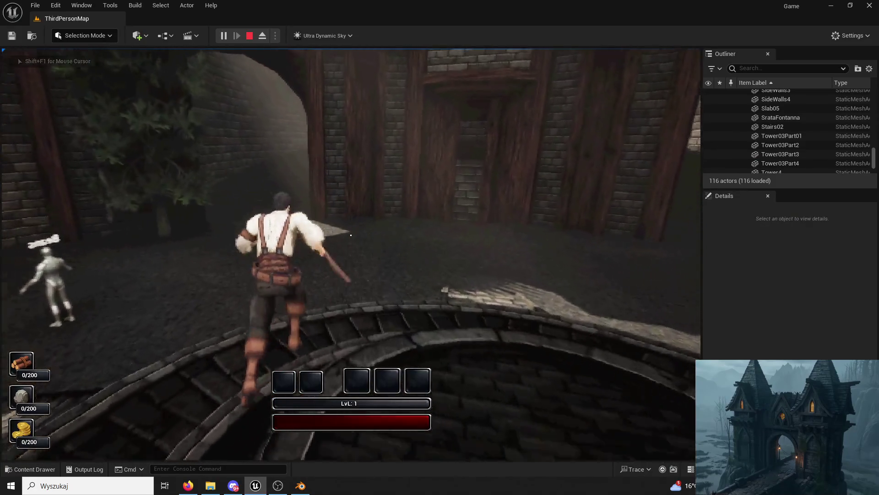
pyautogui.press('w')
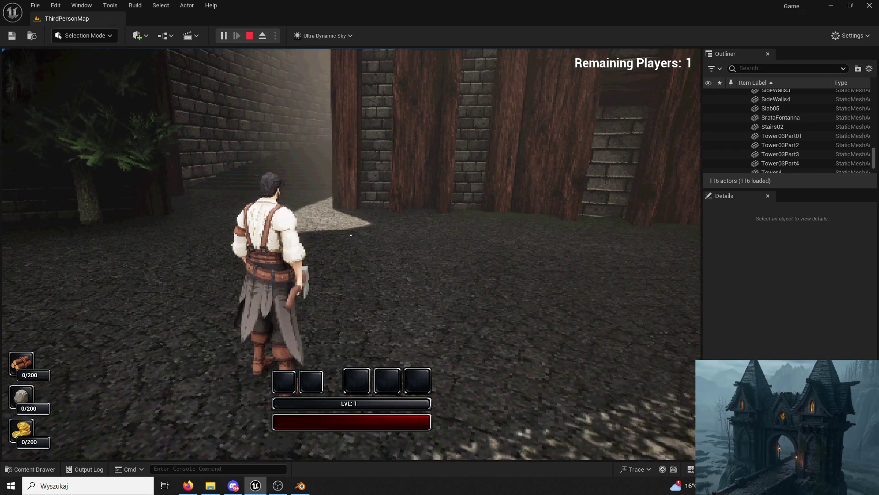
pyautogui.press('w')
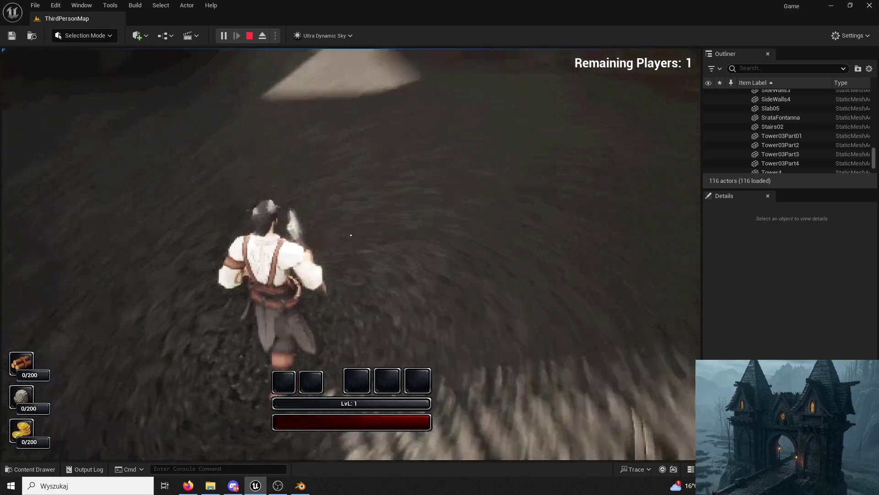
pyautogui.press('w')
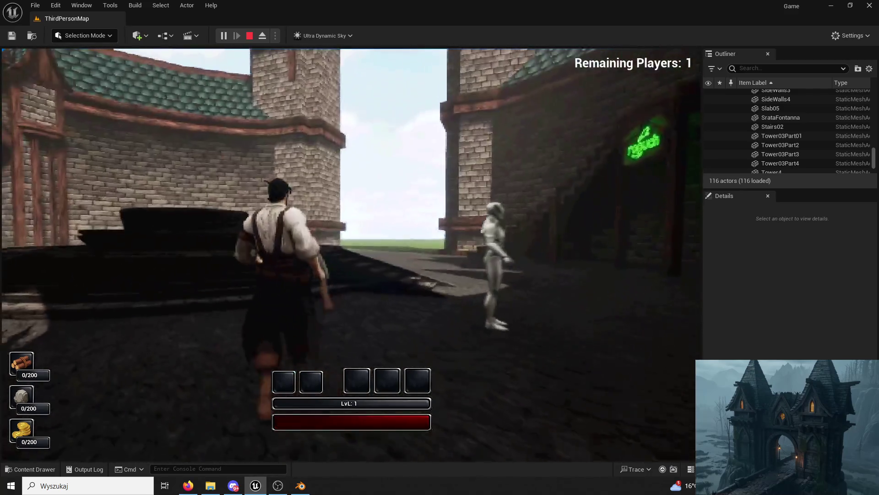
pyautogui.press('w')
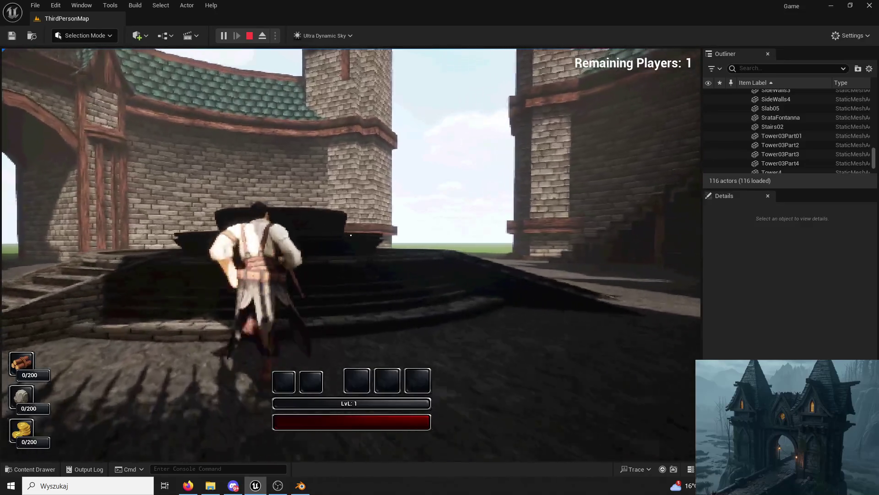
pyautogui.press('w')
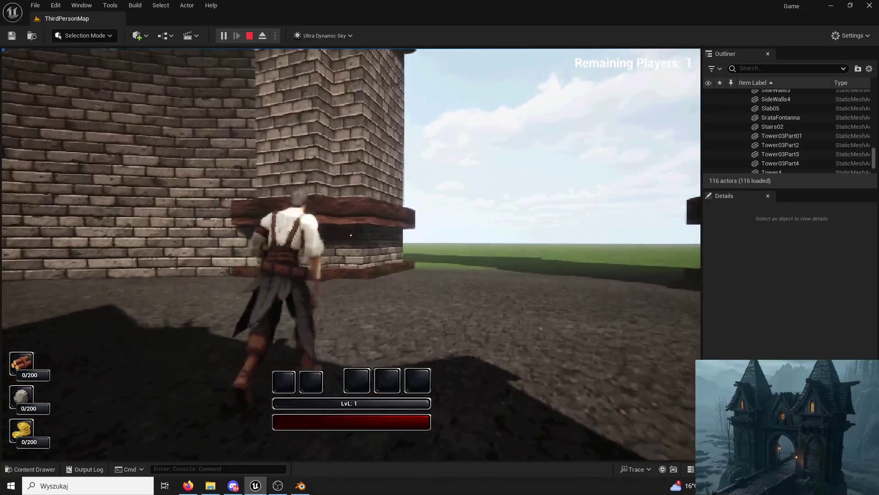
pyautogui.press('w')
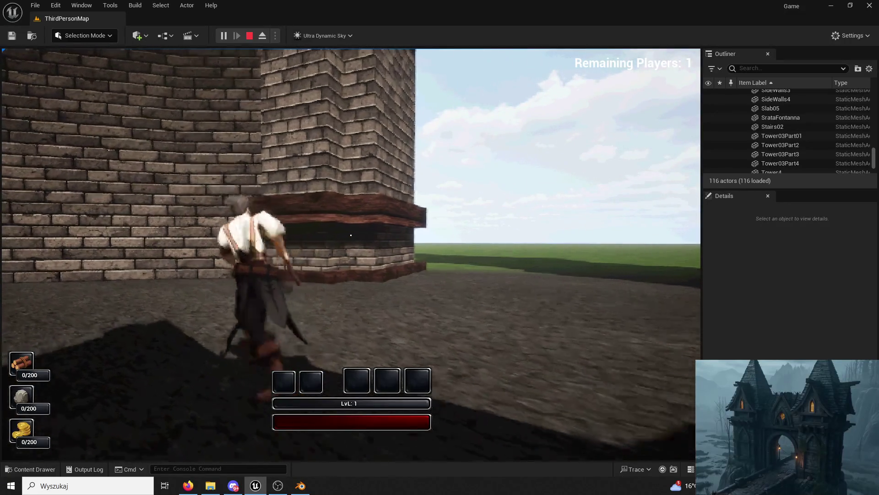
pyautogui.press('w')
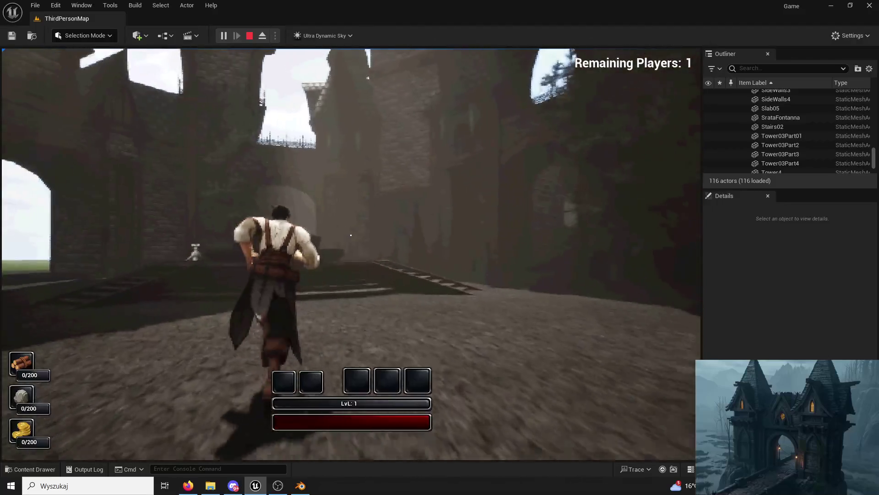
pyautogui.press('w')
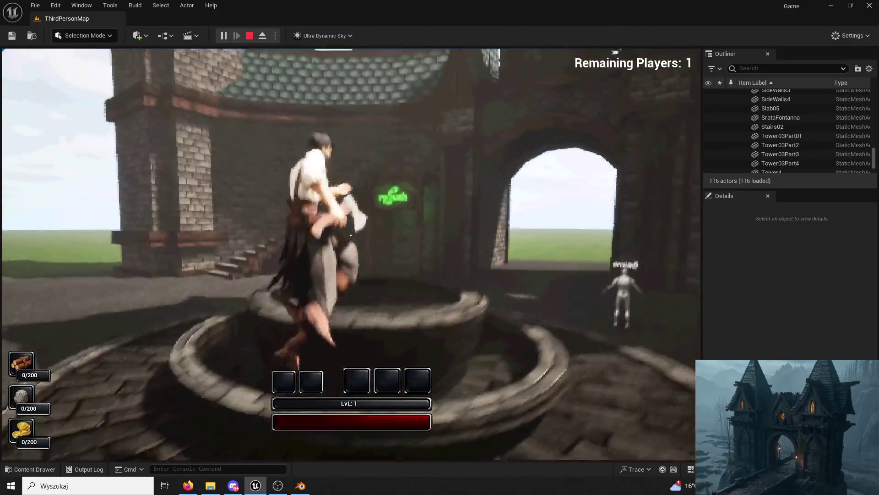
# Swing the axe, run through the archway to the well, then stop the play test
pyautogui.click(351, 235)
pyautogui.press('w')
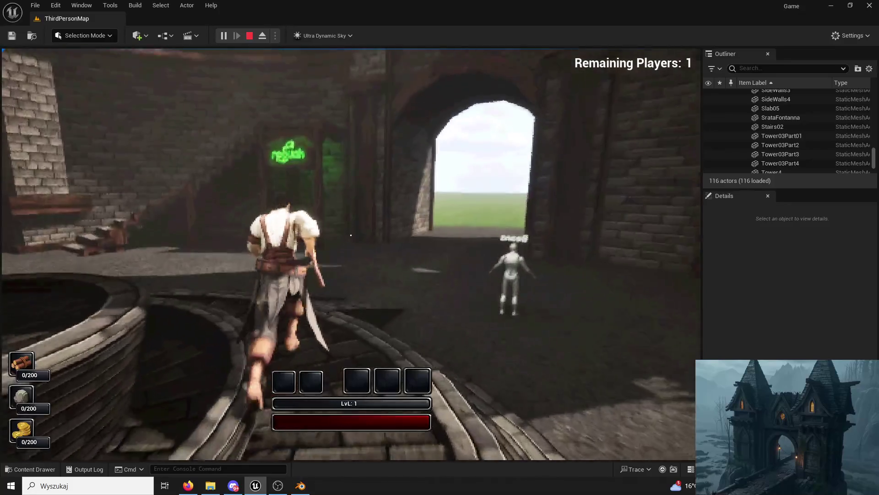
pyautogui.press('w')
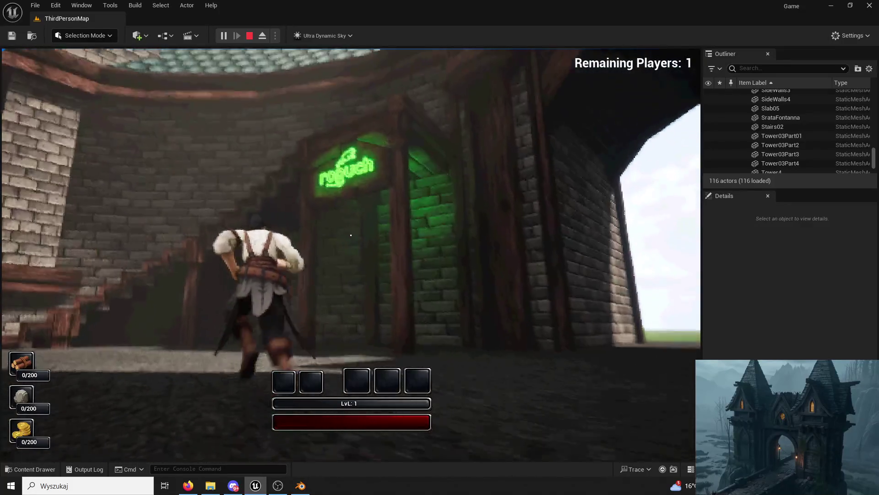
pyautogui.press('w')
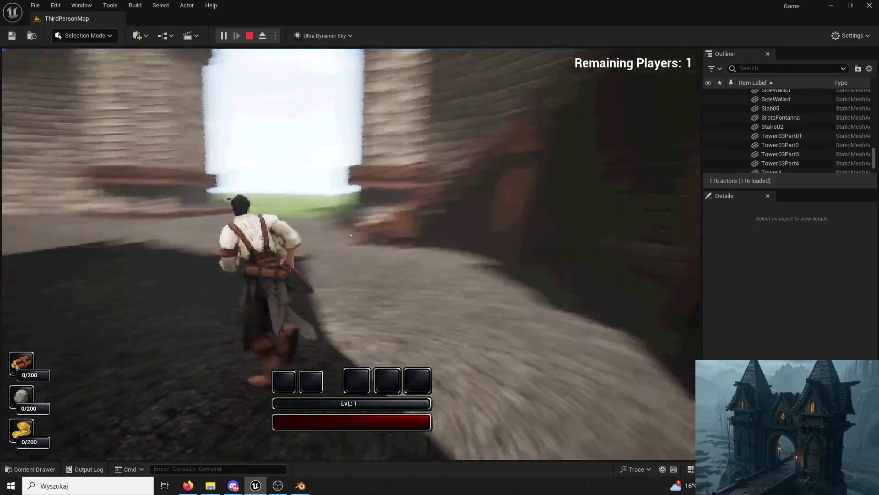
pyautogui.press('w')
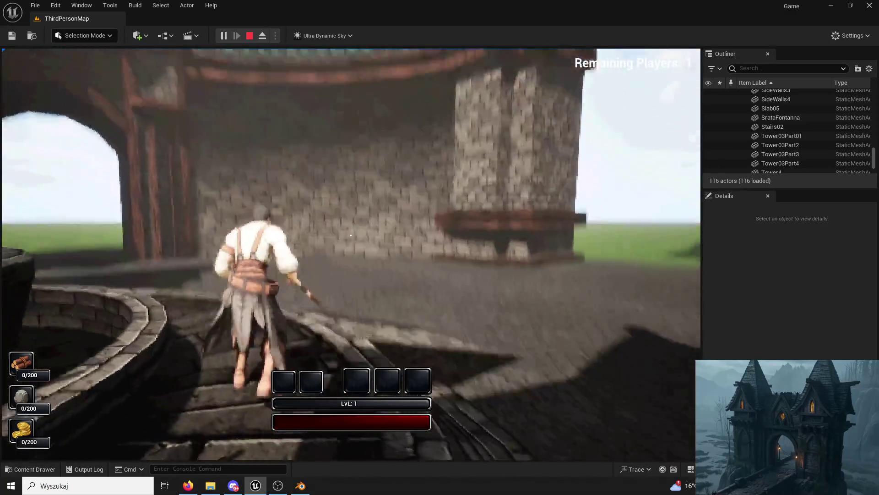
pyautogui.press('w')
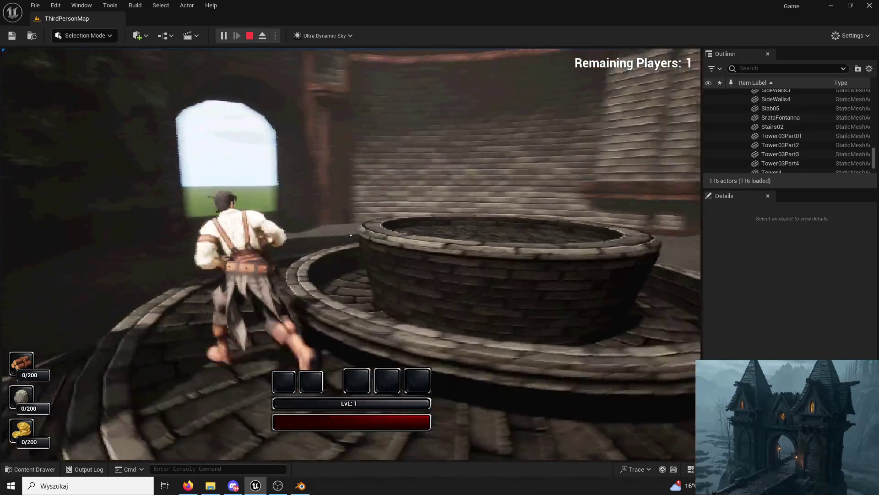
pyautogui.press('w')
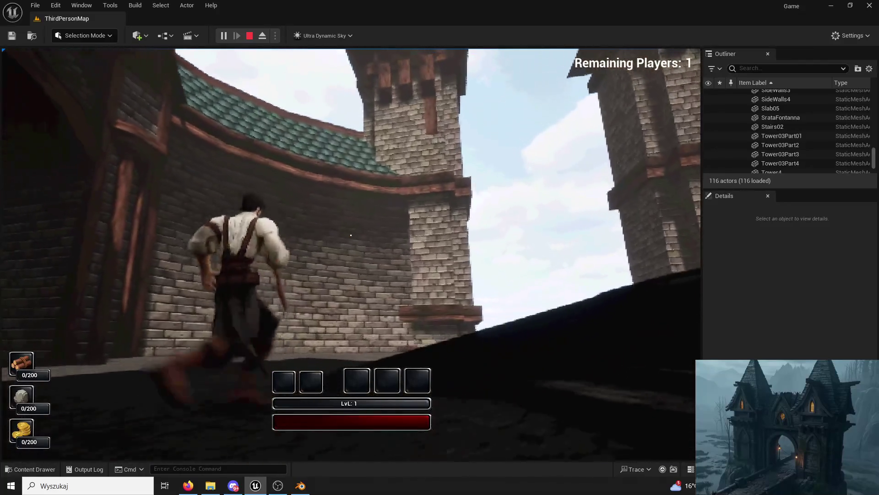
pyautogui.press('w')
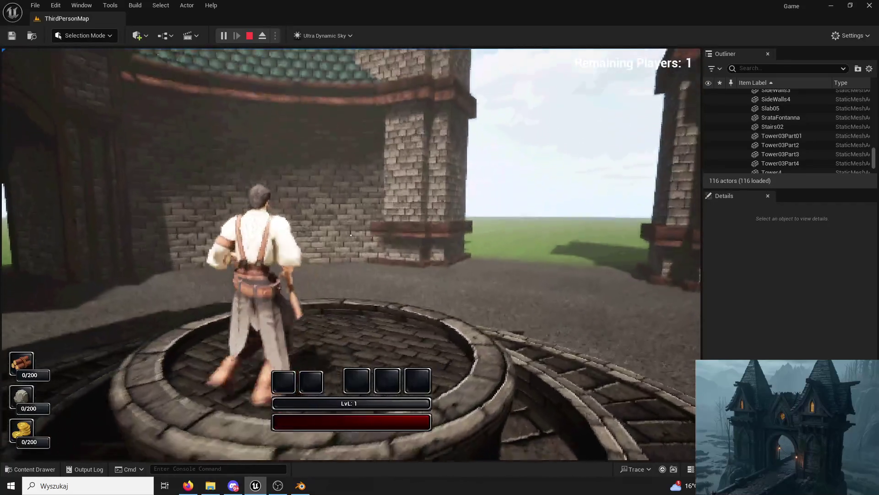
pyautogui.press('w')
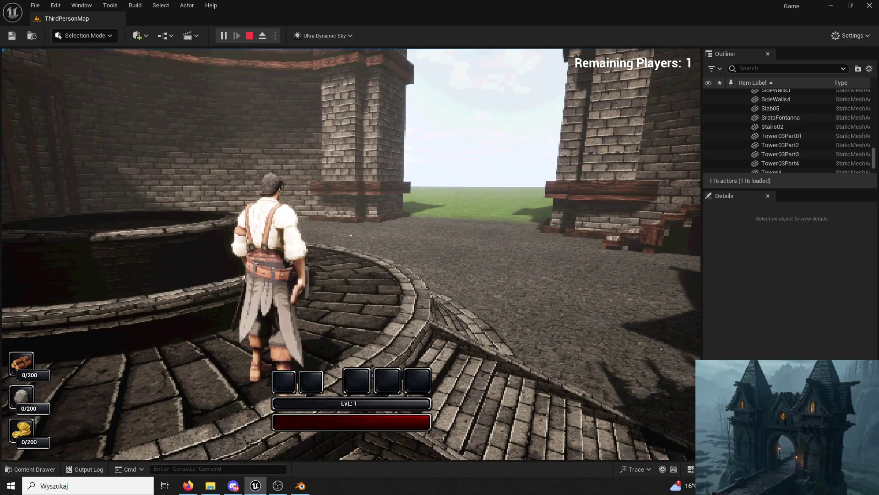
pyautogui.press('w')
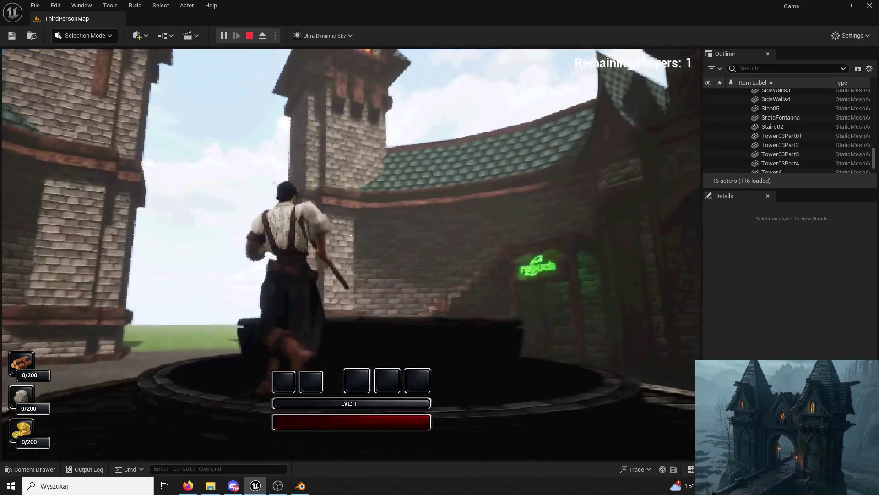
pyautogui.press('Escape')
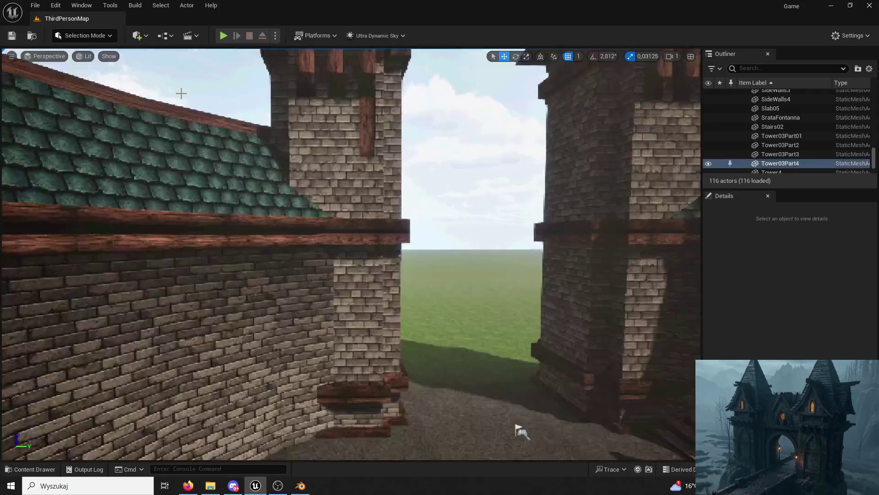
# Frame the front plank and set its Rotation Z to -90
pyautogui.click(529, 183)
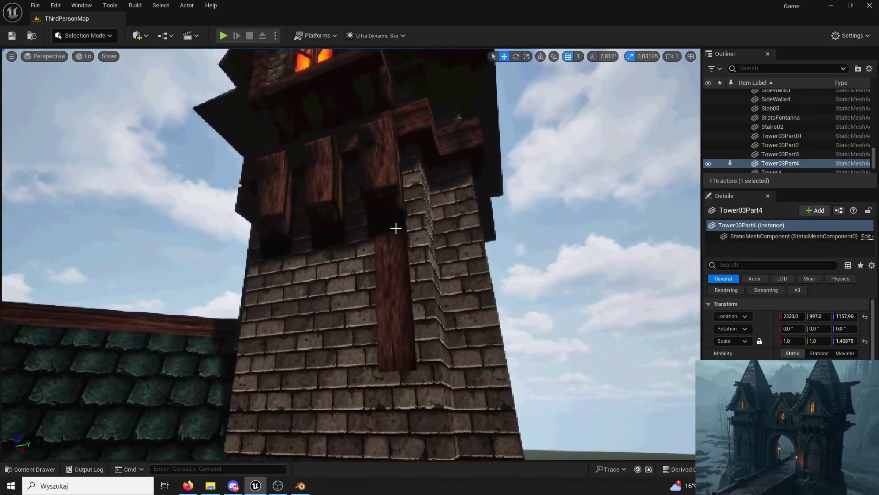
pyautogui.click(410, 278)
pyautogui.moveTo(390, 418); pyautogui.dragTo(422, 336)
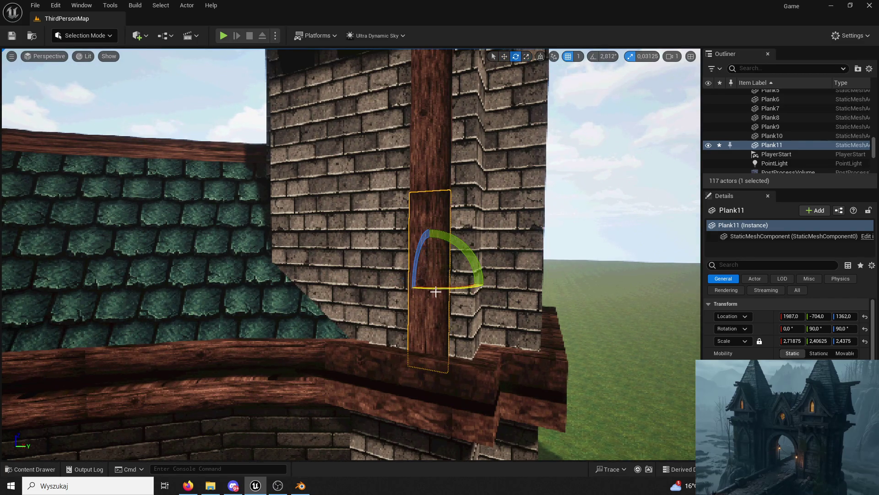
pyautogui.moveTo(444, 287); pyautogui.dragTo(472, 287)
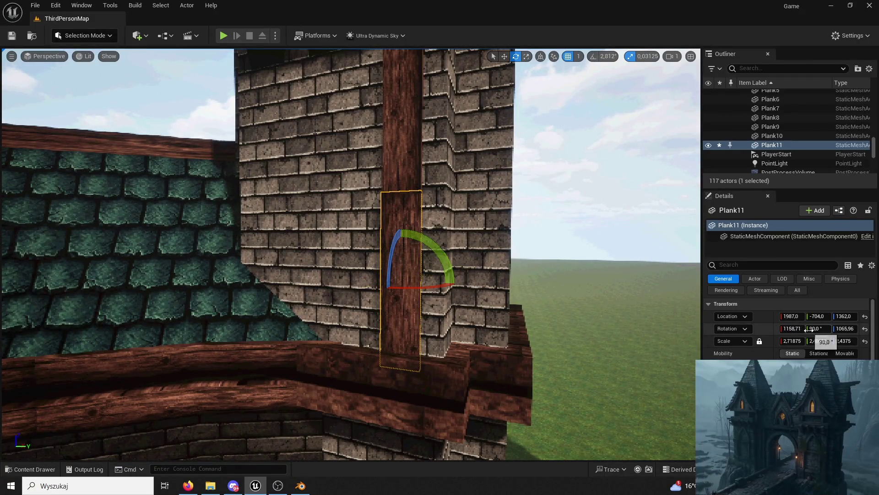
pyautogui.click(569, 279)
pyautogui.hotkey('ctrl', 'z')
pyautogui.press('f')
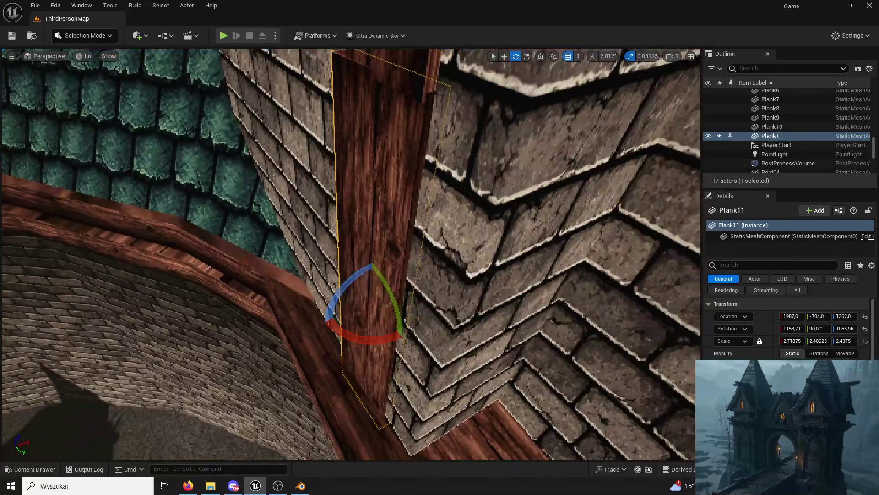
pyautogui.moveTo(442, 232); pyautogui.dragTo(435, 236)
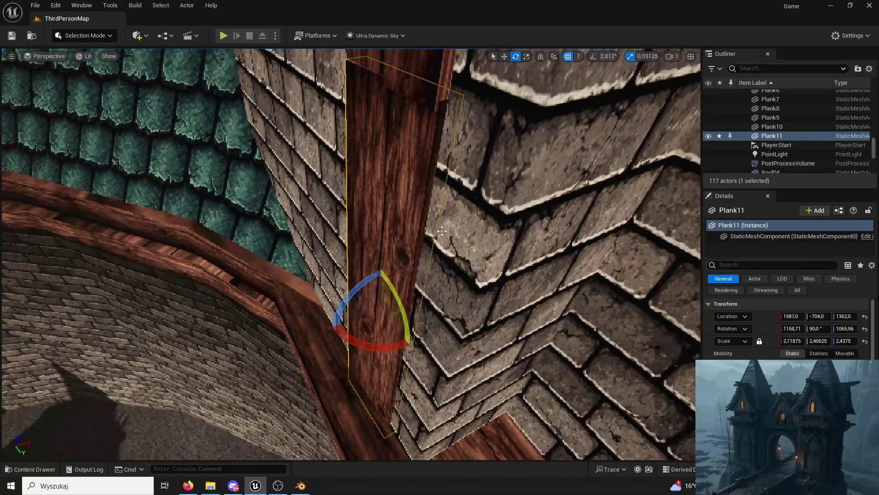
pyautogui.moveTo(386, 339)
pyautogui.mouseDown()
pyautogui.moveTo(412, 344)
pyautogui.moveTo(406, 347)
pyautogui.moveTo(441, 343)
pyautogui.mouseUp()
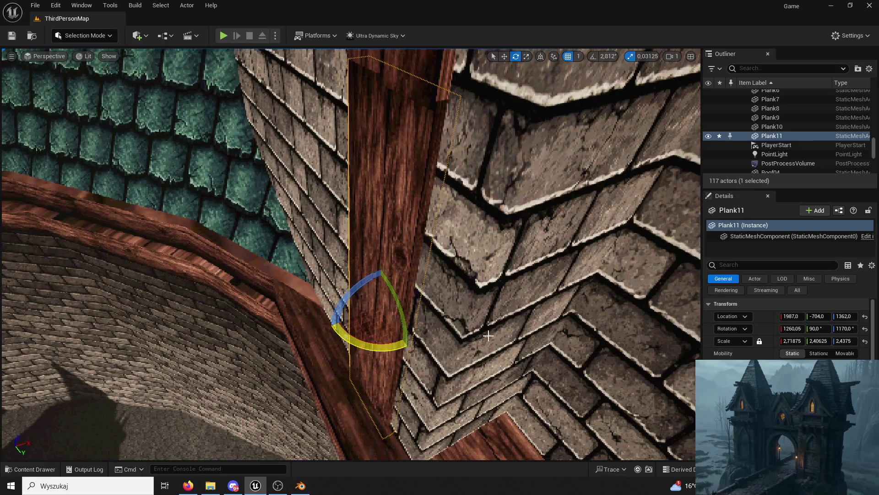
pyautogui.write('0')
pyautogui.press('Return')
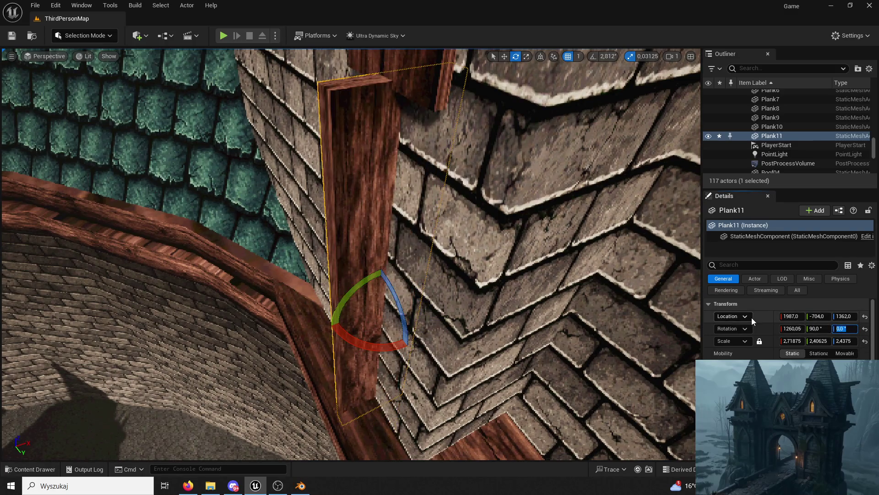
pyautogui.press('Return')
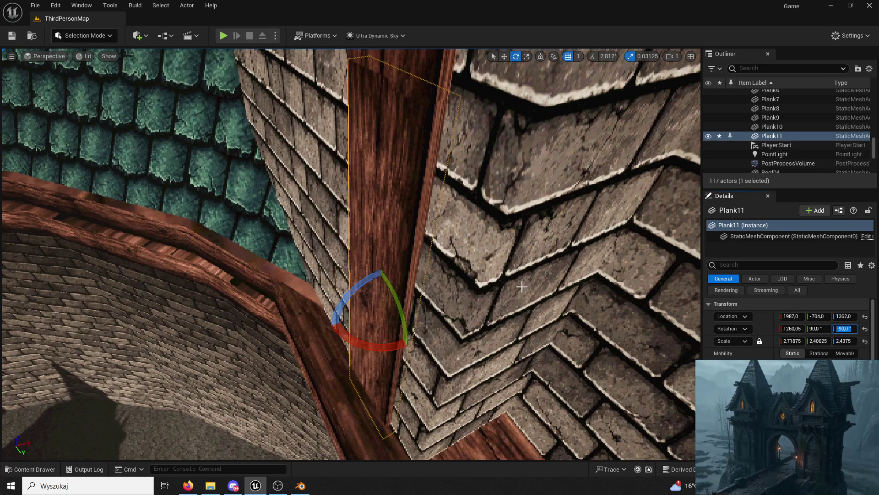
# Duplicate the two stacked planks and shift the copies left along the tower face
pyautogui.scroll(-2, 350, 255)
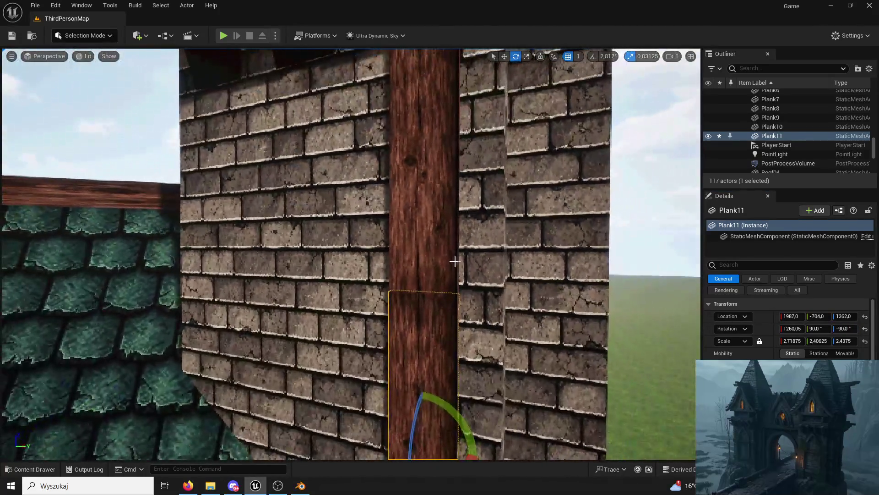
pyautogui.scroll(-2, 441, 258)
pyautogui.scroll(2, 441, 258)
pyautogui.click(441, 258)
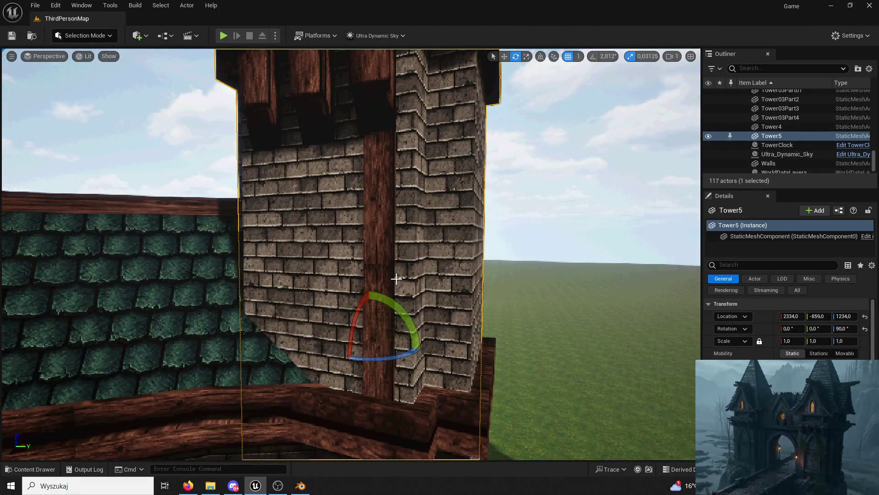
pyautogui.scroll(5, 396, 278)
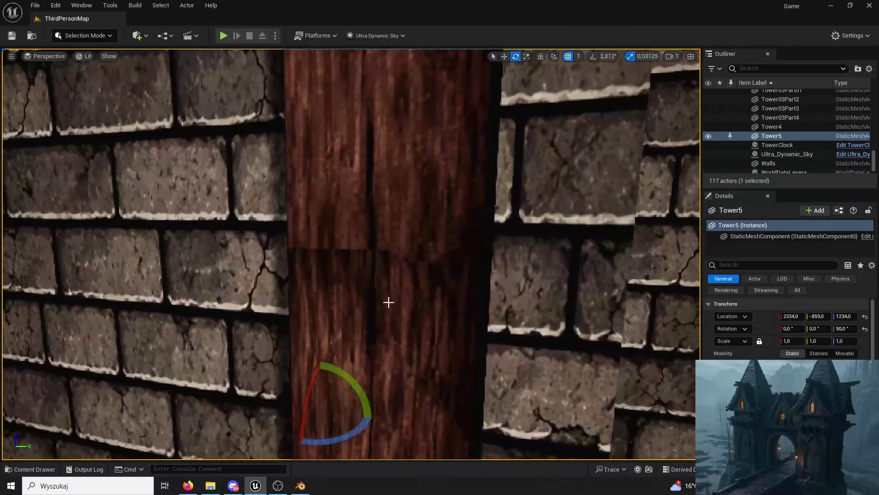
pyautogui.click(386, 308)
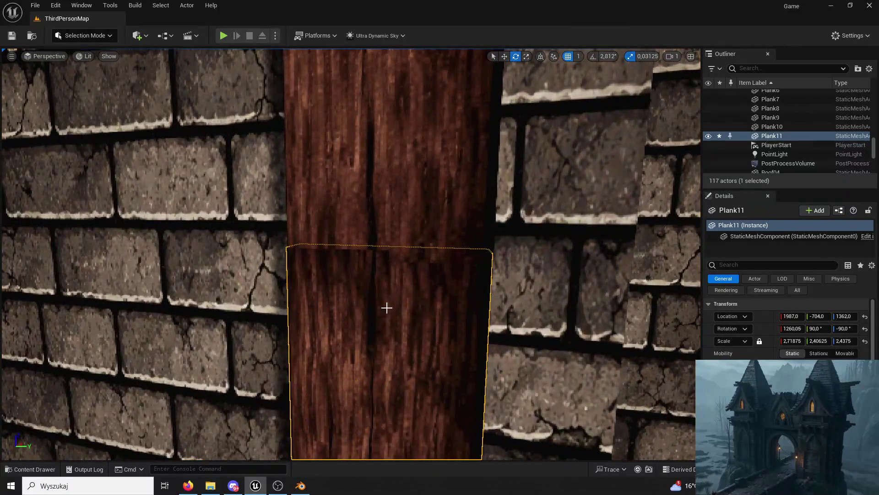
pyautogui.keyDown('ctrl'); pyautogui.click(411, 202); pyautogui.keyUp('ctrl')
pyautogui.scroll(-5, 410, 202)
pyautogui.hotkey('ctrl', 'd')
pyautogui.press('w')
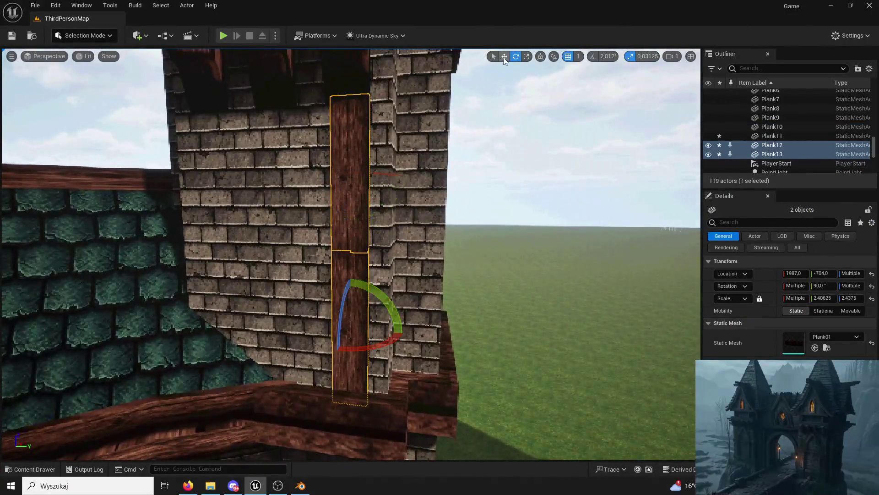
pyautogui.moveTo(326, 327); pyautogui.dragTo(198, 315)
# Alt-drag copies of all six left-tower planks over onto the right tower's face
pyautogui.scroll(-5, 197, 314)
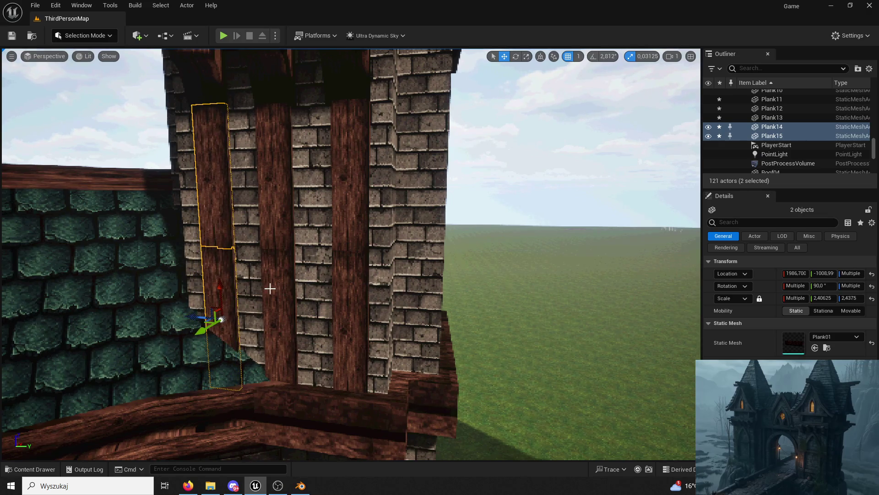
pyautogui.click(338, 323)
pyautogui.scroll(6, 338, 323)
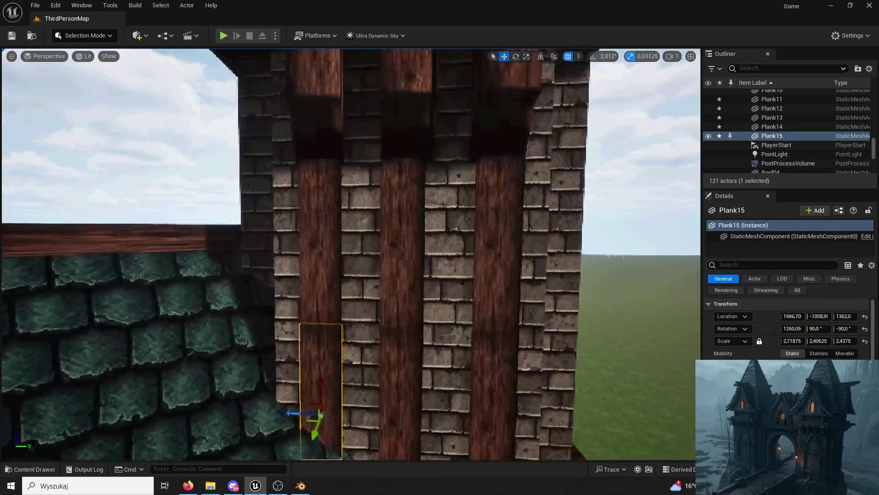
pyautogui.click(324, 216)
pyautogui.keyDown('ctrl'); pyautogui.click(334, 367); pyautogui.keyUp('ctrl')
pyautogui.keyDown('ctrl'); pyautogui.click(414, 293); pyautogui.keyUp('ctrl')
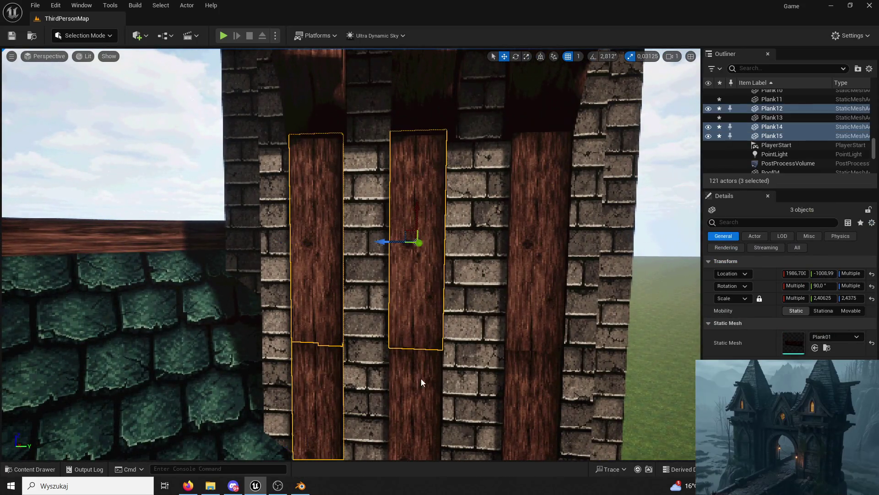
pyautogui.keyDown('ctrl'); pyautogui.click(422, 382); pyautogui.keyUp('ctrl')
pyautogui.keyDown('ctrl'); pyautogui.click(531, 275); pyautogui.keyUp('ctrl')
pyautogui.keyDown('ctrl'); pyautogui.click(524, 361); pyautogui.keyUp('ctrl')
pyautogui.scroll(-5, 524, 362)
pyautogui.keyDown('alt'); pyautogui.moveTo(295, 317); pyautogui.dragTo(266, 316); pyautogui.keyUp('alt')
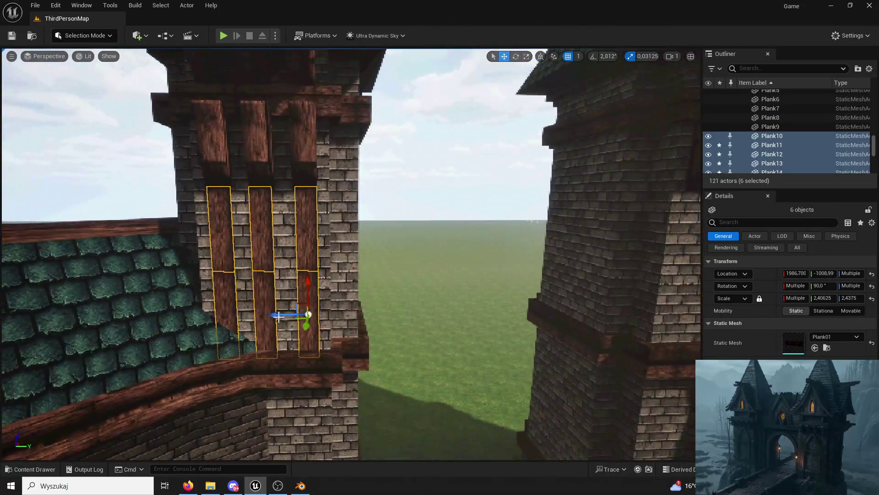
pyautogui.moveTo(196, 315); pyautogui.dragTo(561, 311)
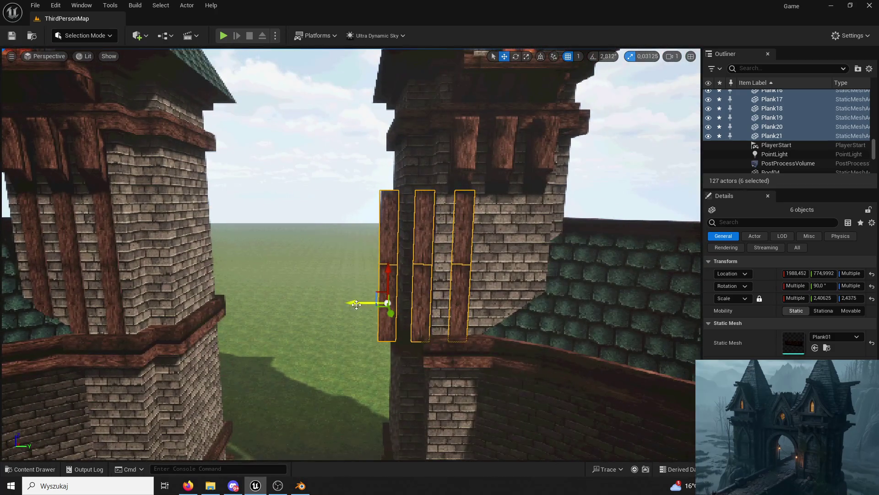
pyautogui.moveTo(357, 305); pyautogui.dragTo(421, 306)
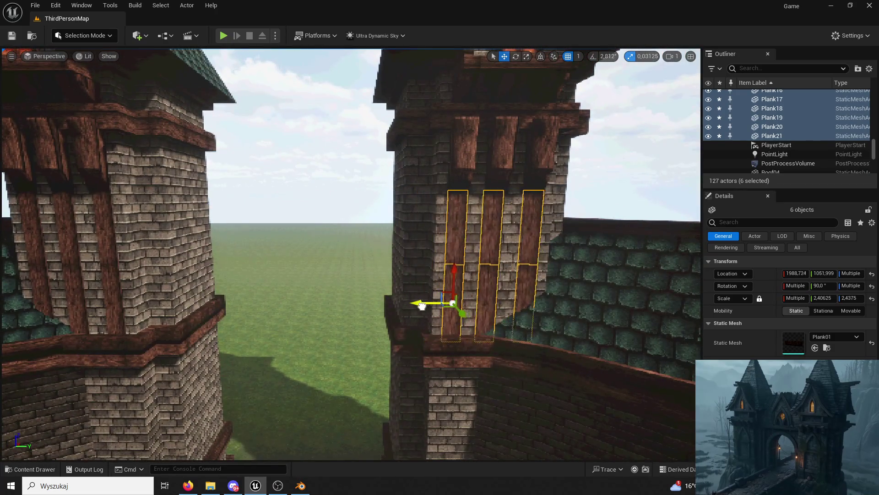
# Nudge the copied planks flush against the right tower and start a play test
pyautogui.scroll(6, 561, 278)
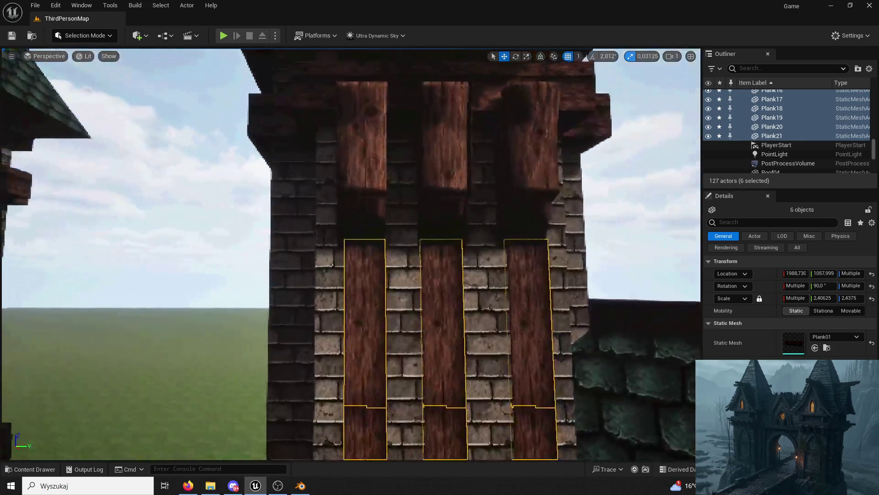
pyautogui.scroll(-3, 439, 256)
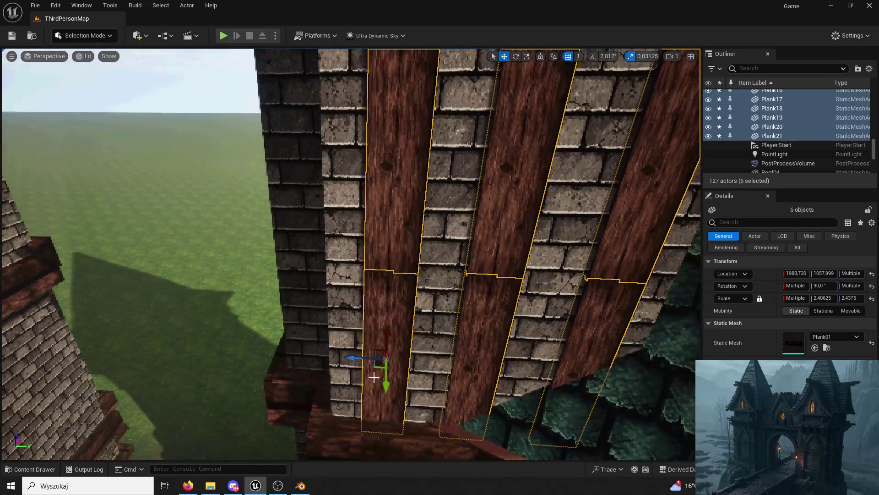
pyautogui.moveTo(353, 359)
pyautogui.mouseDown()
pyautogui.moveTo(663, 287)
pyautogui.moveTo(324, 290)
pyautogui.mouseUp()
pyautogui.scroll(-5, 662, 287)
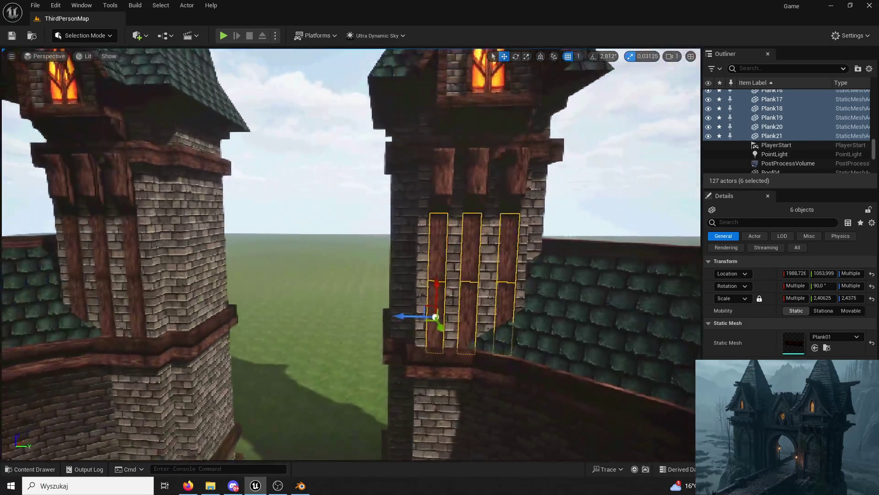
pyautogui.click(349, 451)
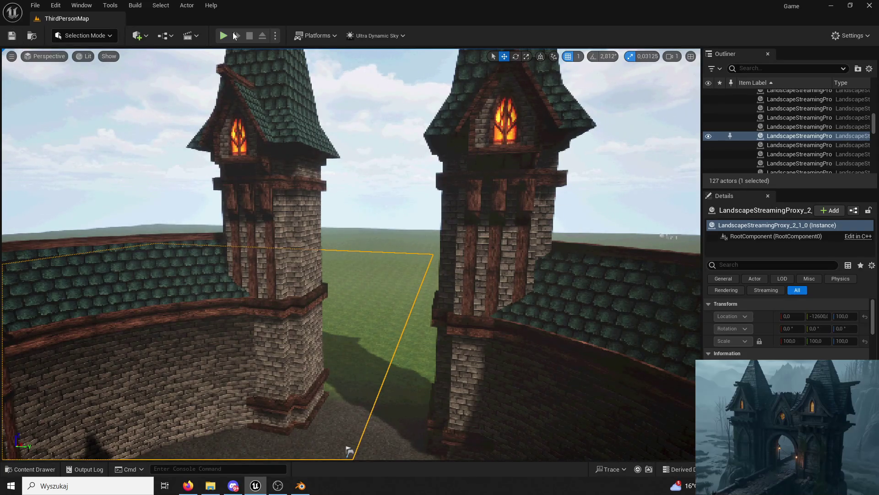
pyautogui.hotkey('alt', 'p')
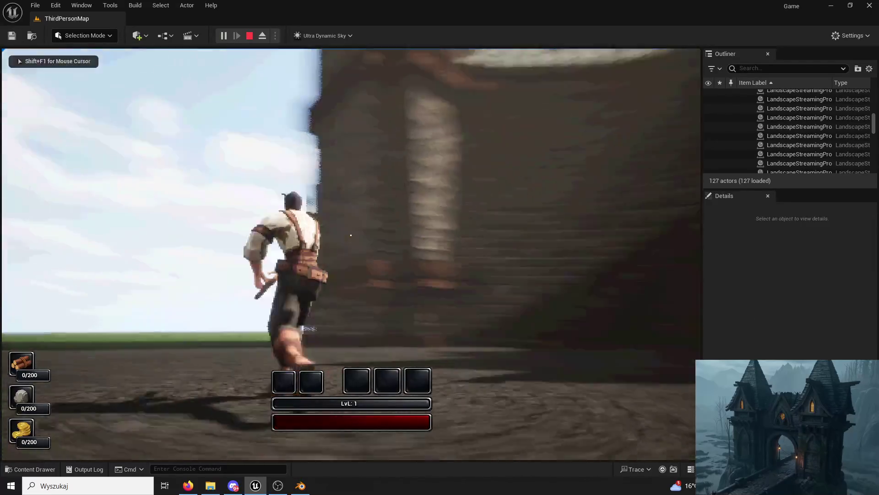
# Run and jump the character around the towers, then stop the play test
pyautogui.press('space')
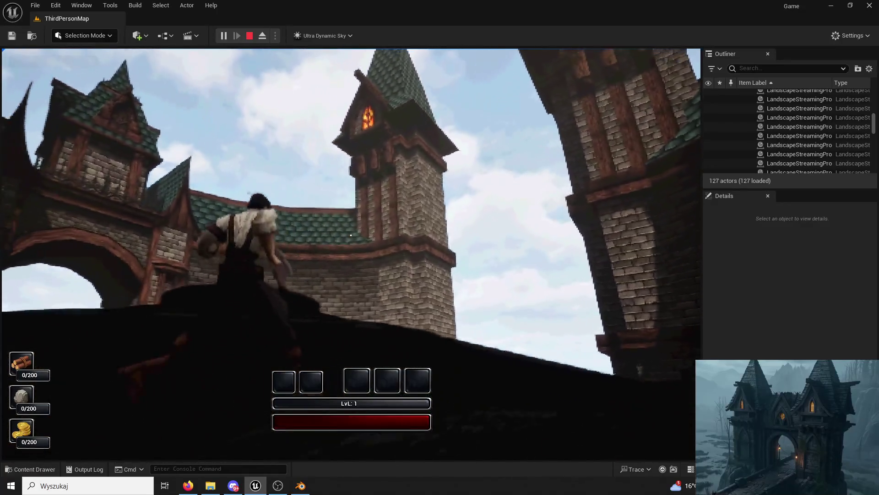
pyautogui.press('space')
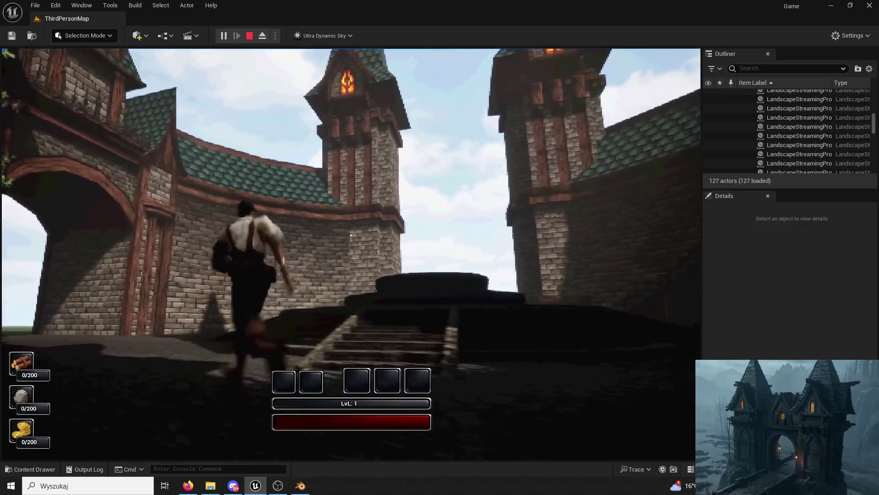
pyautogui.press('Escape')
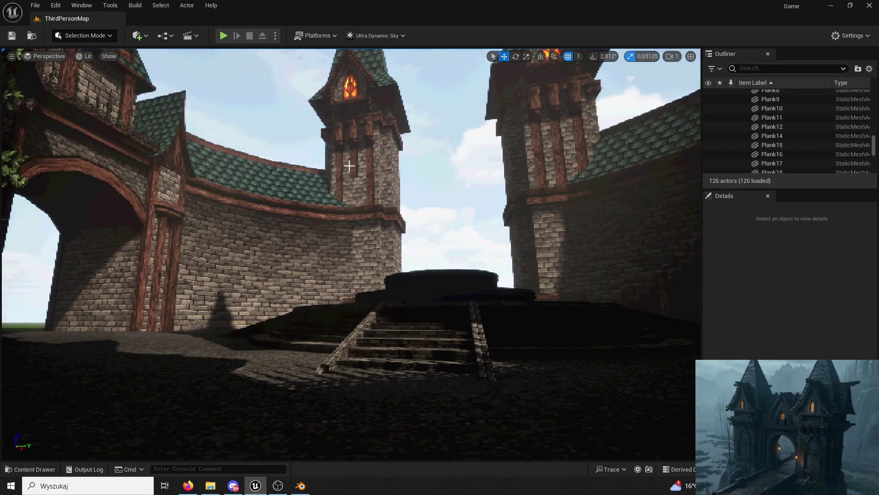
# Delete the stray Plank18 from the right tower
pyautogui.click(352, 156)
pyautogui.press('Escape')
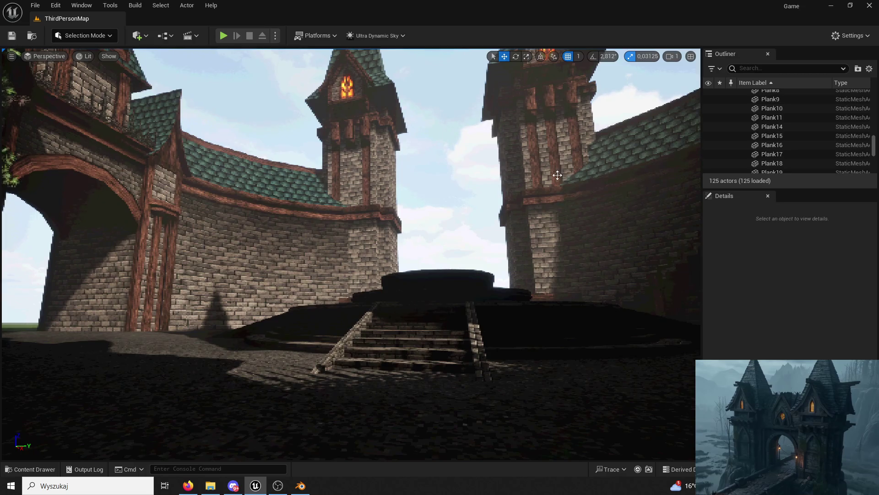
pyautogui.click(556, 145)
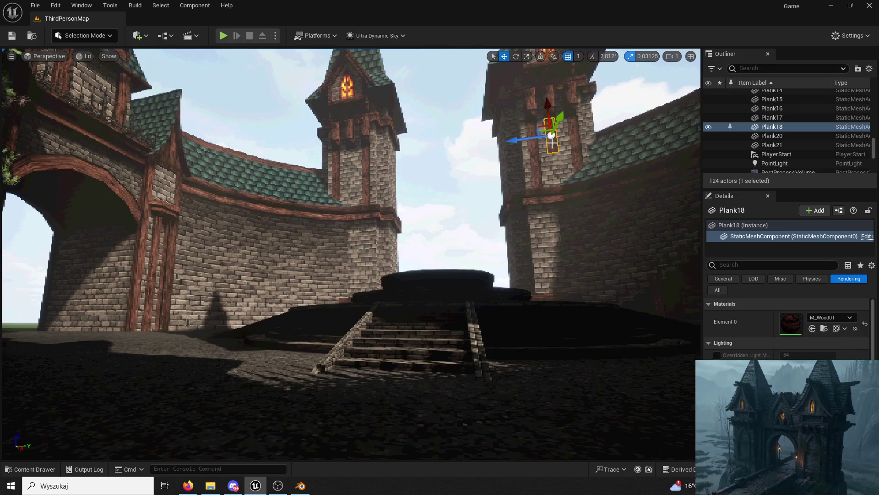
pyautogui.click(571, 142)
pyautogui.doubleClick(554, 141)
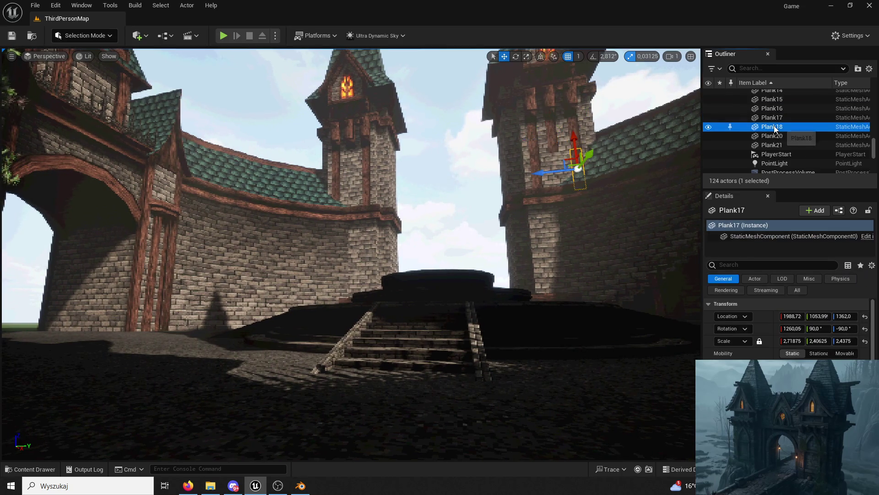
pyautogui.press('Delete')
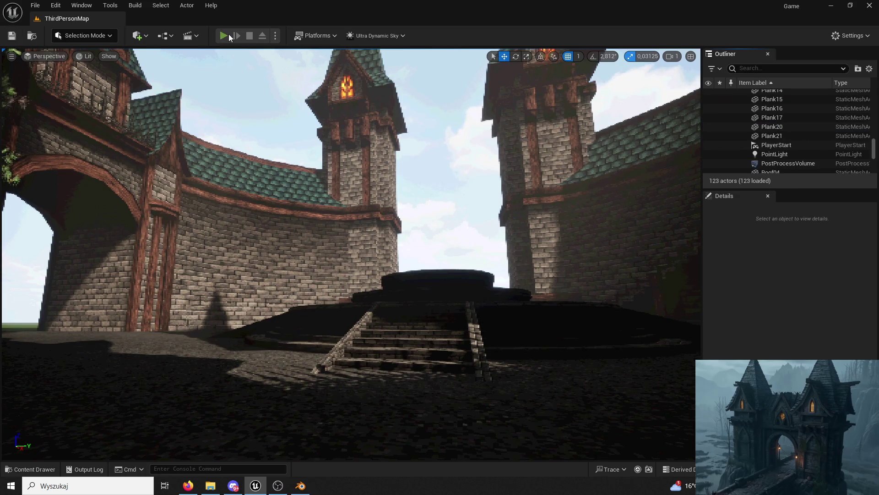
# Play again, running the character onto and along the tower top, then end the session
pyautogui.click(226, 35)
pyautogui.press('space')
pyautogui.press('w')
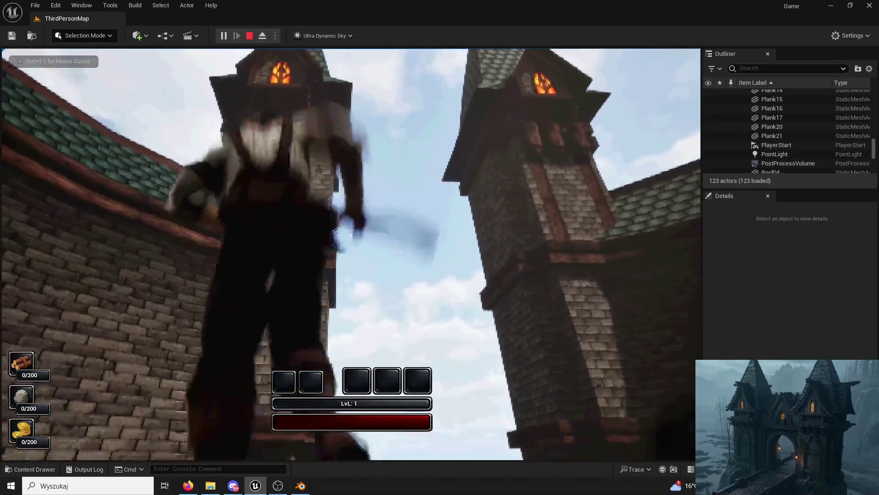
pyautogui.press('w')
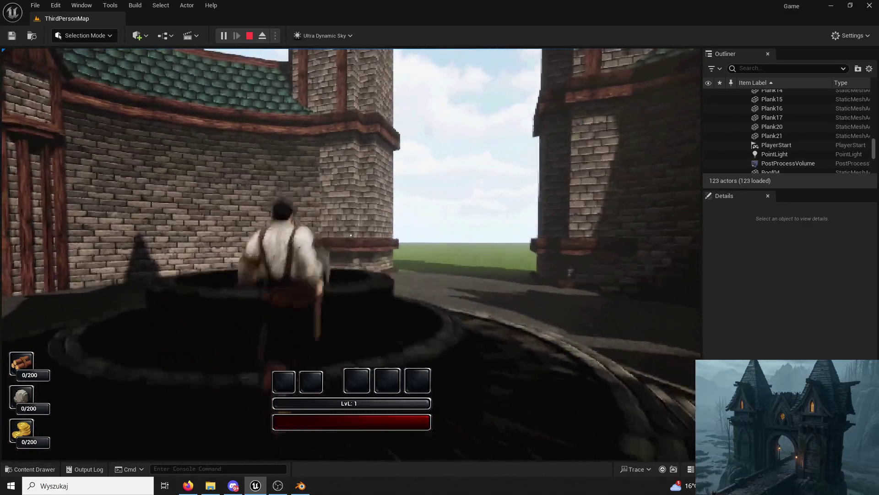
pyautogui.press('w')
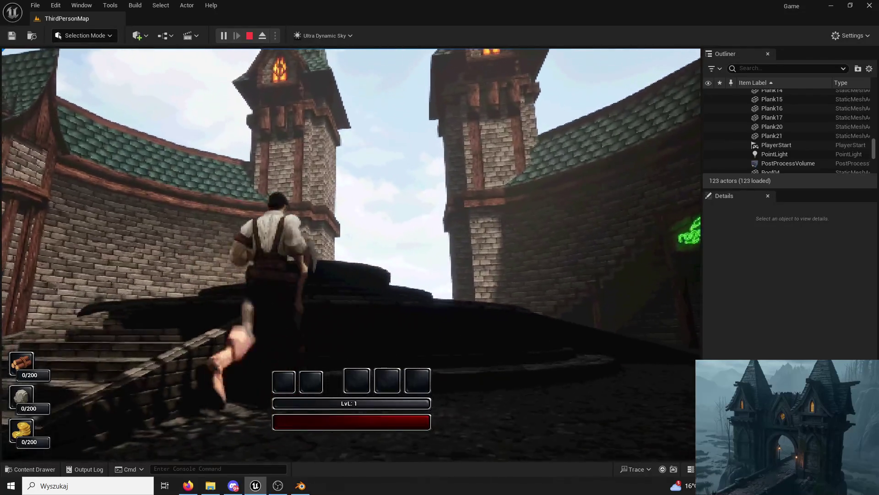
pyautogui.press('Escape')
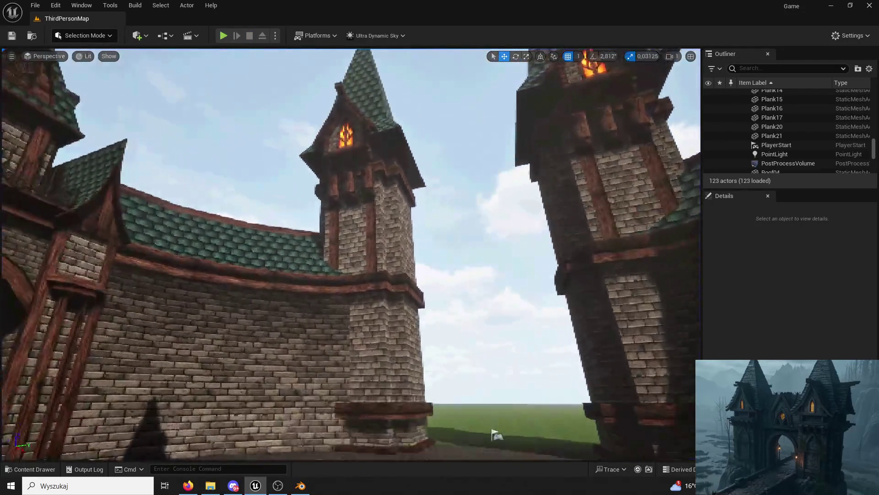
# Duplicate the vertical plank Plank10 on the tower wall
pyautogui.press('s')
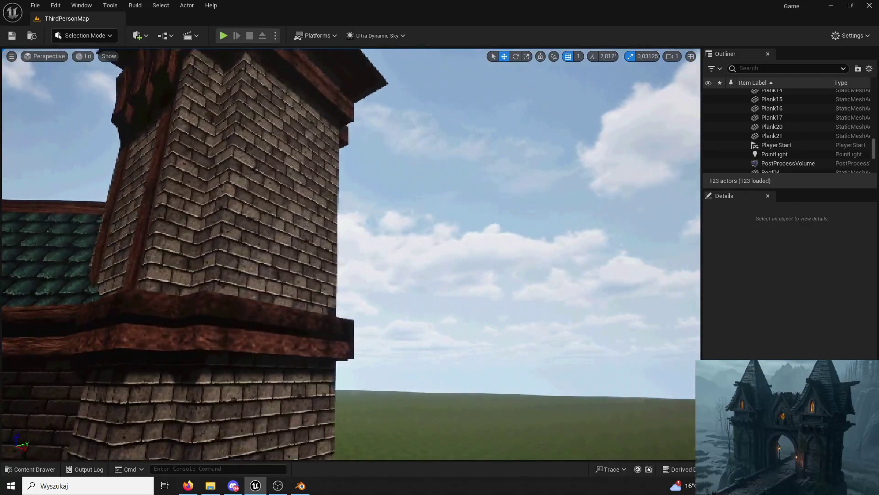
pyautogui.press('w')
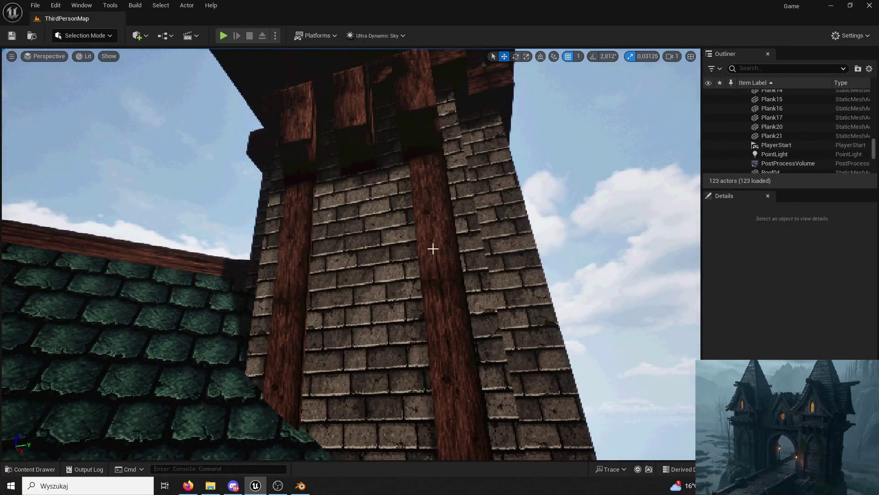
pyautogui.click(433, 249)
pyautogui.hotkey('ctrl', 'd')
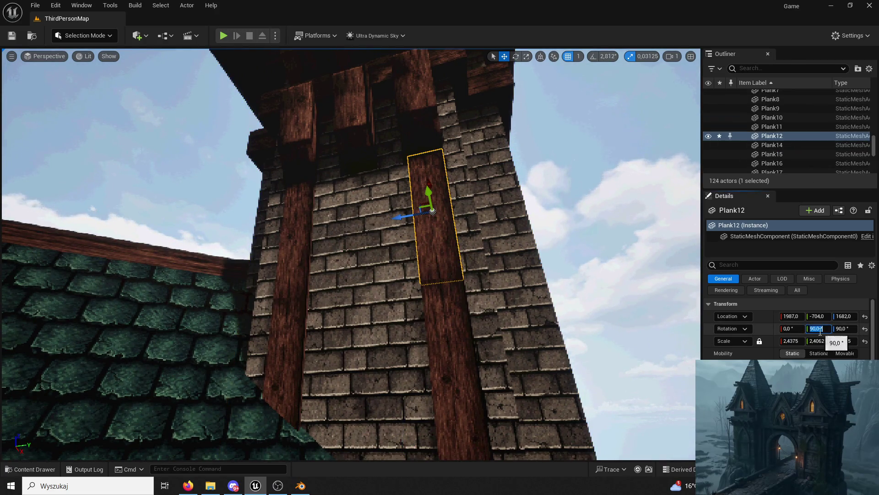
pyautogui.press('Return')
pyautogui.scroll(3, 551, 267)
pyautogui.hotkey('ctrl', 'z')
# Set the copy Plank12's Rotation Z to 0 and move it onto the other face toward the cornice
pyautogui.click(550, 266)
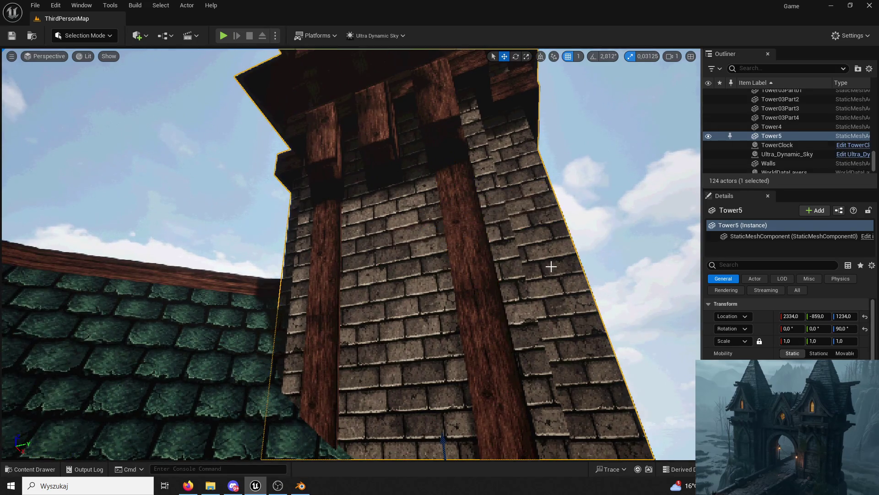
pyautogui.scroll(-3, 470, 241)
pyautogui.click(470, 240)
pyautogui.moveTo(470, 241)
pyautogui.mouseDown()
pyautogui.moveTo(460, 233)
pyautogui.moveTo(490, 237)
pyautogui.mouseUp()
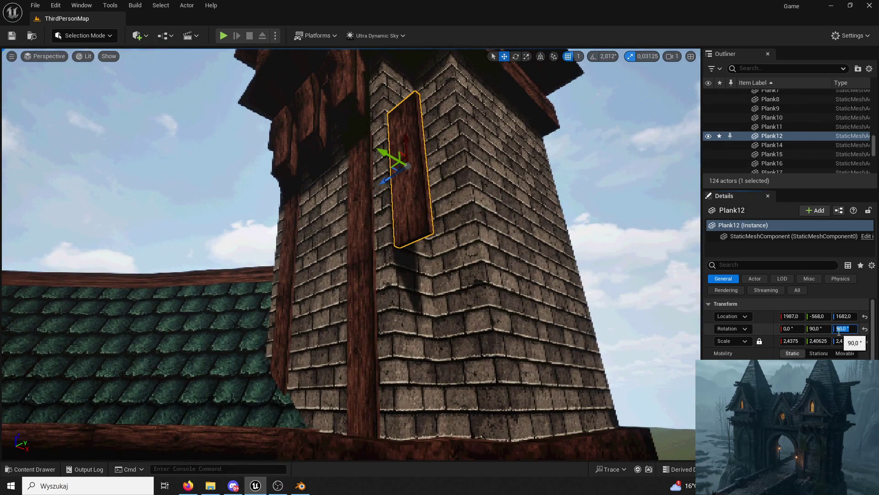
pyautogui.write('0')
pyautogui.press('Return')
pyautogui.moveTo(398, 175); pyautogui.dragTo(475, 163)
pyautogui.moveTo(555, 153)
pyautogui.mouseDown()
pyautogui.moveTo(546, 173)
pyautogui.moveTo(546, 151)
pyautogui.moveTo(450, 121)
pyautogui.moveTo(442, 110)
pyautogui.moveTo(448, 126)
pyautogui.mouseUp()
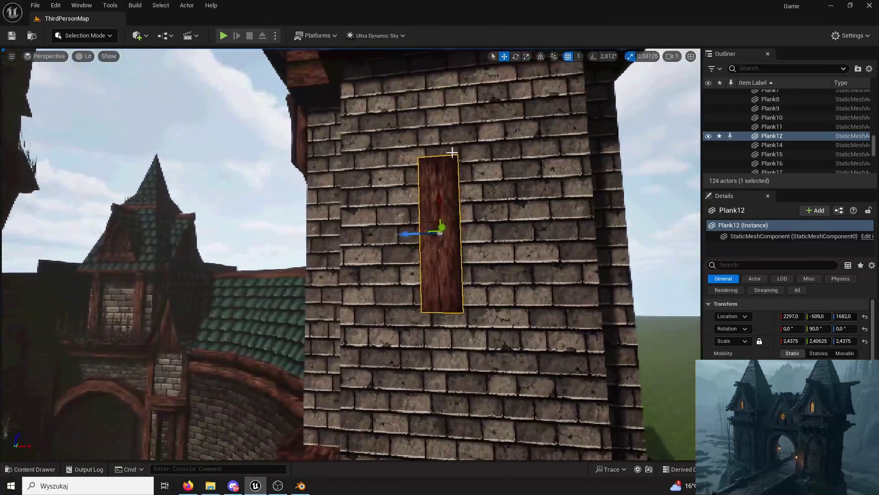
pyautogui.moveTo(444, 198); pyautogui.dragTo(432, 96)
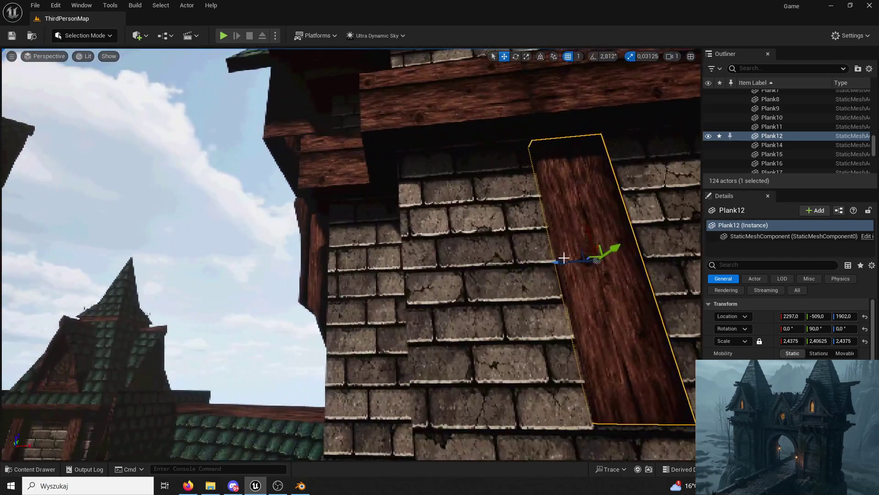
# Fit Plank12 just under the wooden cornice and duplicate it downward to extend the beam
pyautogui.moveTo(563, 257); pyautogui.dragTo(509, 261)
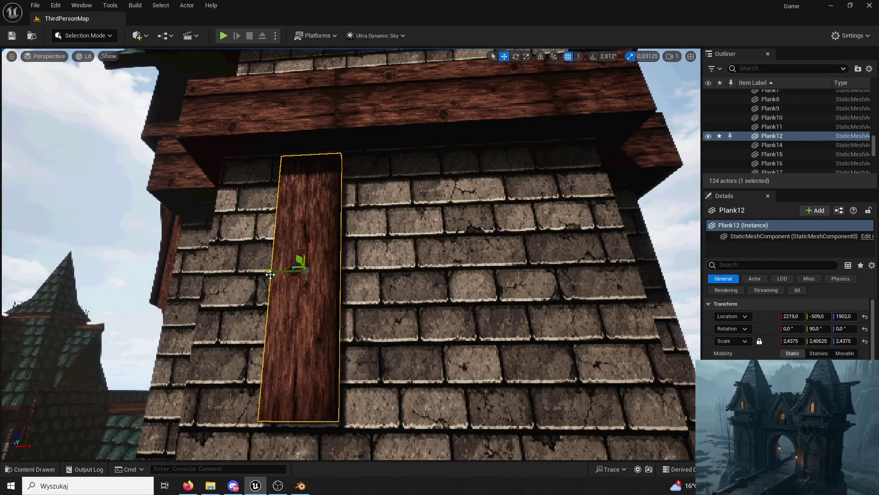
pyautogui.moveTo(270, 274); pyautogui.dragTo(276, 275)
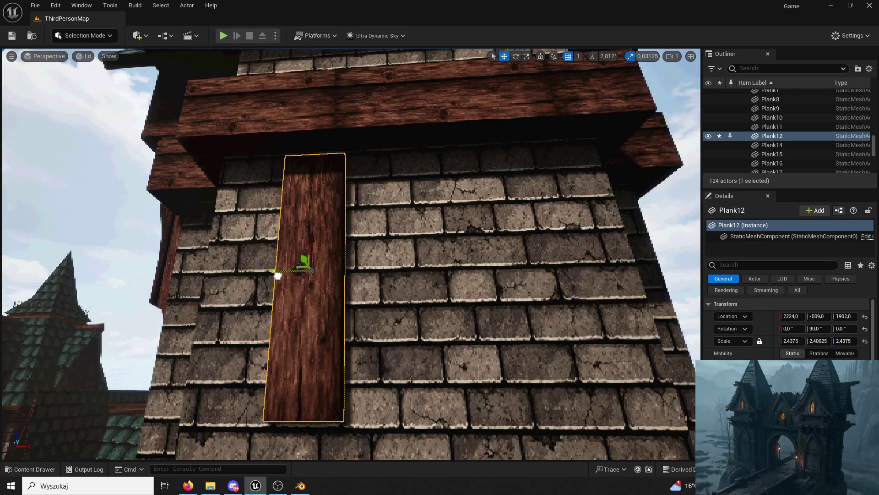
pyautogui.moveTo(320, 231); pyautogui.dragTo(311, 228)
pyautogui.scroll(-5, 366, 248)
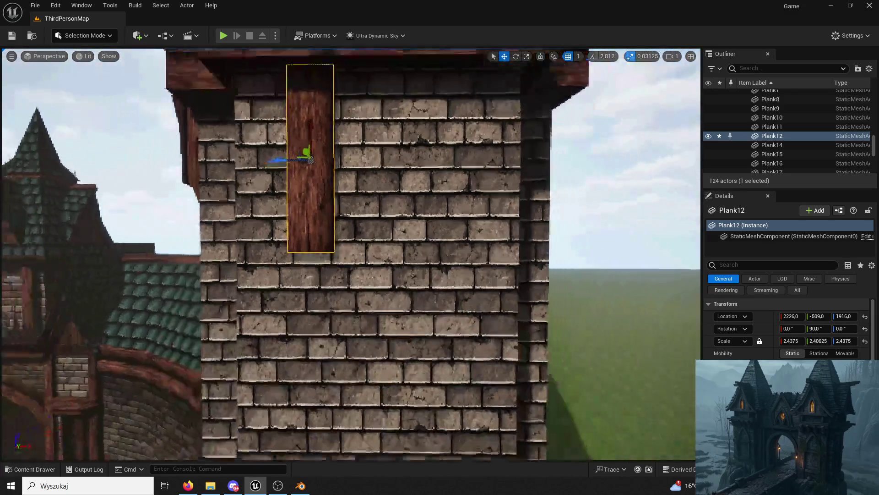
pyautogui.hotkey('ctrl', 'd')
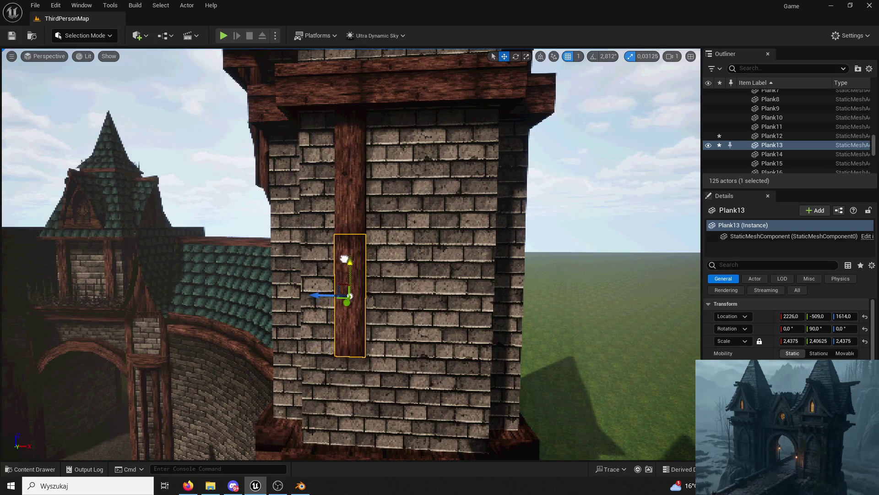
pyautogui.scroll(8, 374, 265)
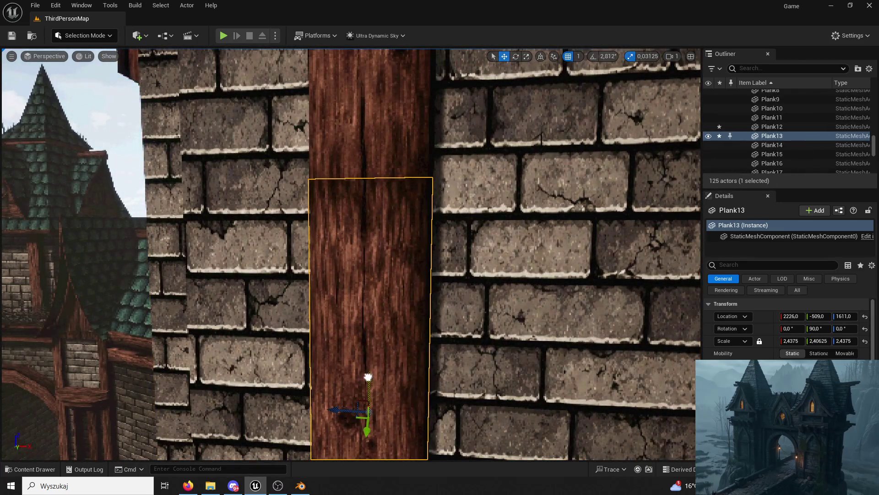
pyautogui.moveTo(368, 376); pyautogui.dragTo(358, 379)
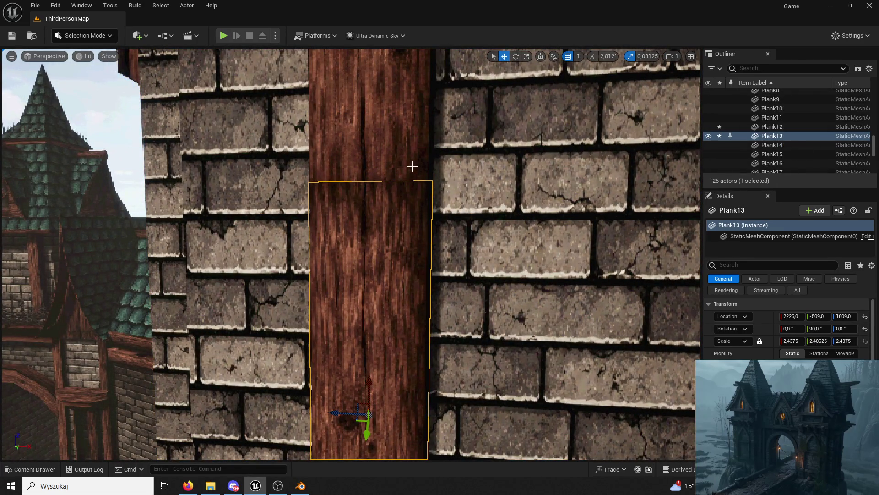
# Try tilting the plank, then restore its upright 90° rotation
pyautogui.scroll(-6, 412, 165)
pyautogui.moveTo(412, 166)
pyautogui.mouseDown()
pyautogui.moveTo(334, 209)
pyautogui.moveTo(344, 245)
pyautogui.moveTo(306, 202)
pyautogui.moveTo(320, 208)
pyautogui.mouseUp()
pyautogui.scroll(3, 321, 209)
pyautogui.press('e')
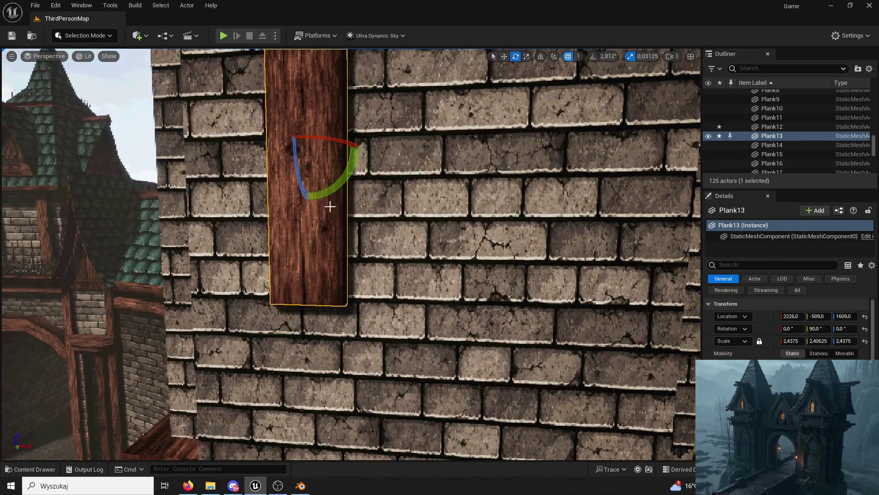
pyautogui.moveTo(818, 328); pyautogui.dragTo(818, 326)
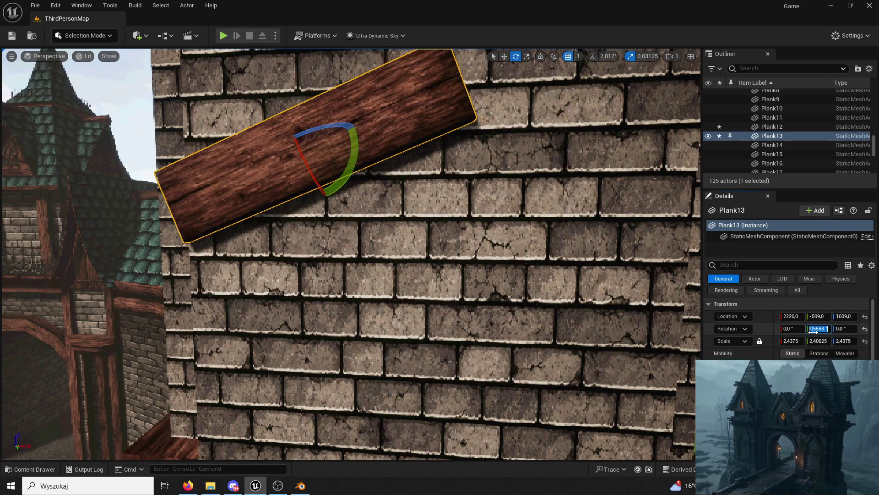
pyautogui.press('Return')
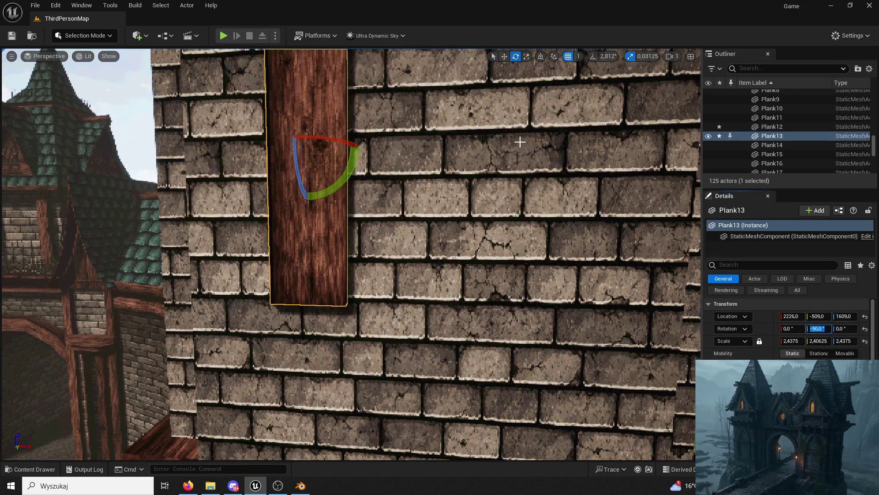
pyautogui.scroll(-5, 412, 187)
pyautogui.press('w')
pyautogui.hotkey('ctrl', 'z')
pyautogui.hotkey('ctrl', 'z')
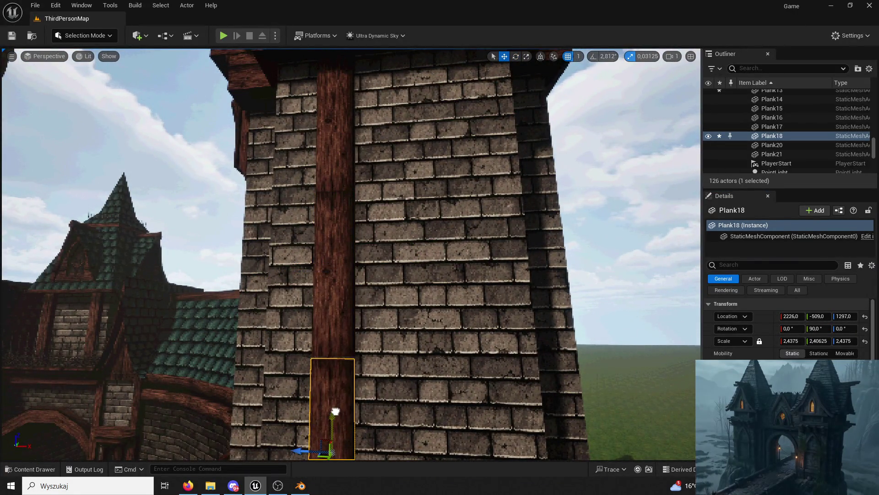
# Copy the three stacked planks lower down and shift them across to form a second beam
pyautogui.scroll(-3, 352, 255)
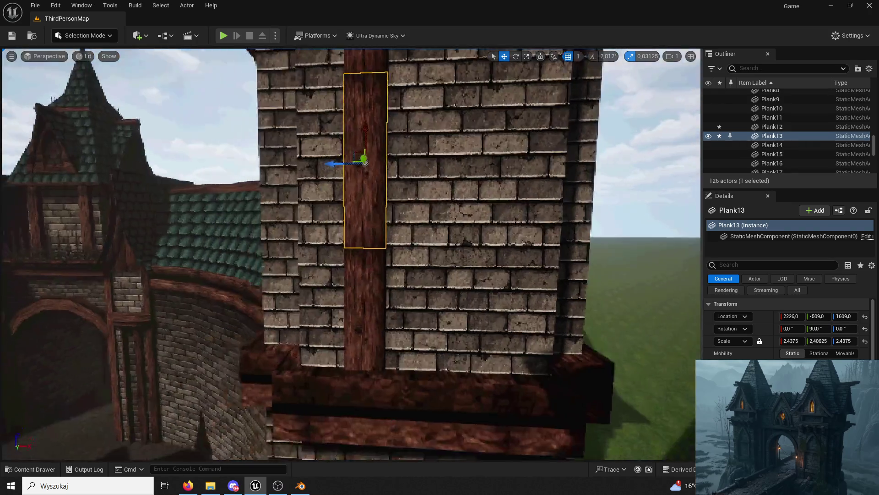
pyautogui.keyDown('ctrl'); pyautogui.click(426, 120); pyautogui.keyUp('ctrl')
pyautogui.keyDown('ctrl'); pyautogui.click(425, 115); pyautogui.keyUp('ctrl')
pyautogui.moveTo(426, 156)
pyautogui.mouseDown()
pyautogui.moveTo(421, 422)
pyautogui.moveTo(466, 415)
pyautogui.mouseUp()
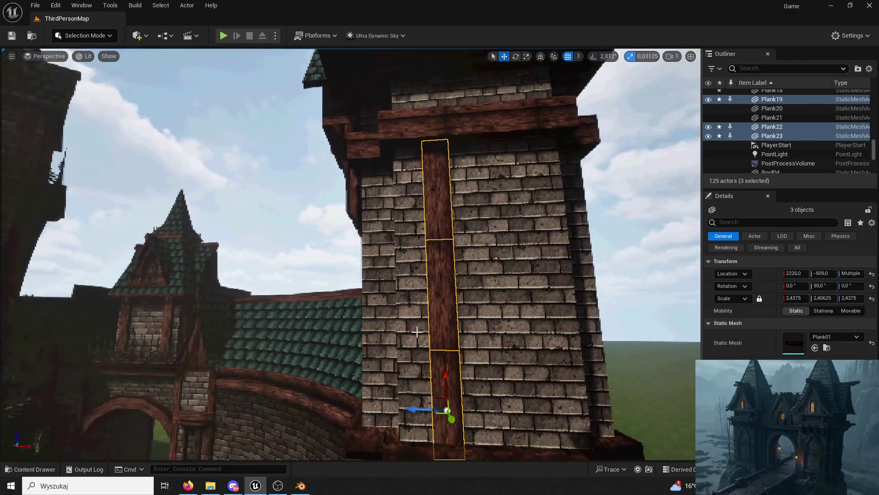
pyautogui.moveTo(412, 410); pyautogui.dragTo(508, 411)
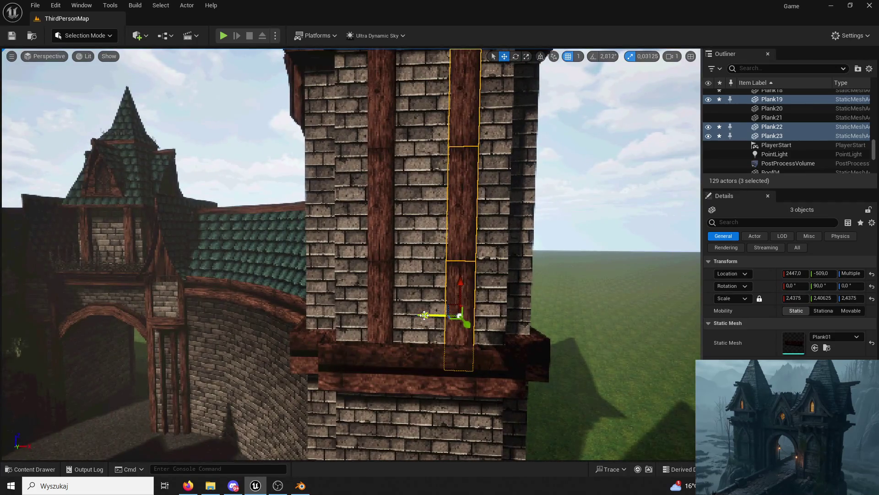
# Duplicate all six planks, including Plank12 and Plank13, onto the neighbouring tower's face
pyautogui.click(424, 315)
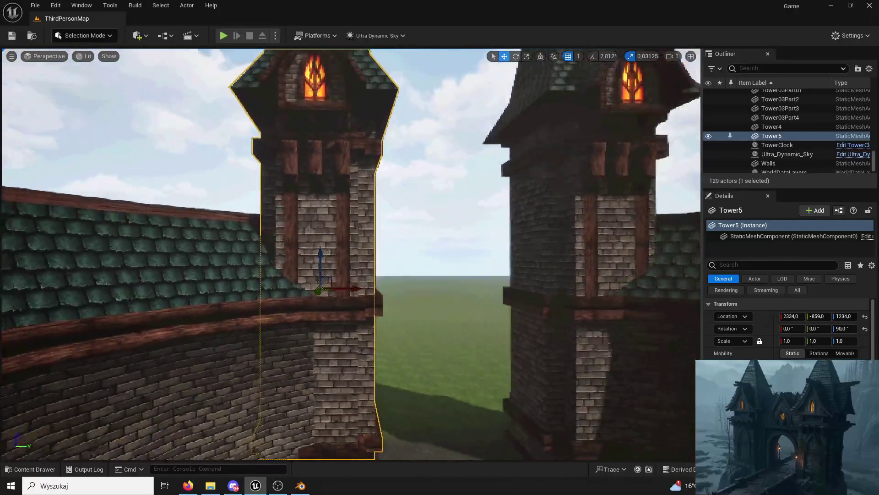
pyautogui.click(381, 176)
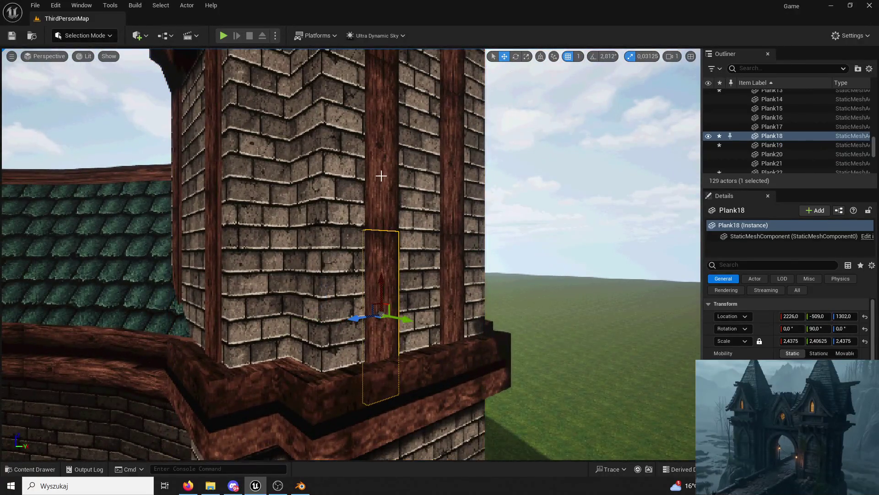
pyautogui.keyDown('ctrl'); pyautogui.click(381, 175); pyautogui.keyUp('ctrl')
pyautogui.keyDown('ctrl'); pyautogui.click(455, 225); pyautogui.keyUp('ctrl')
pyautogui.keyDown('ctrl'); pyautogui.click(454, 312); pyautogui.keyUp('ctrl')
pyautogui.keyDown('ctrl'); pyautogui.click(407, 263); pyautogui.keyUp('ctrl')
pyautogui.keyDown('ctrl'); pyautogui.click(380, 225); pyautogui.keyUp('ctrl')
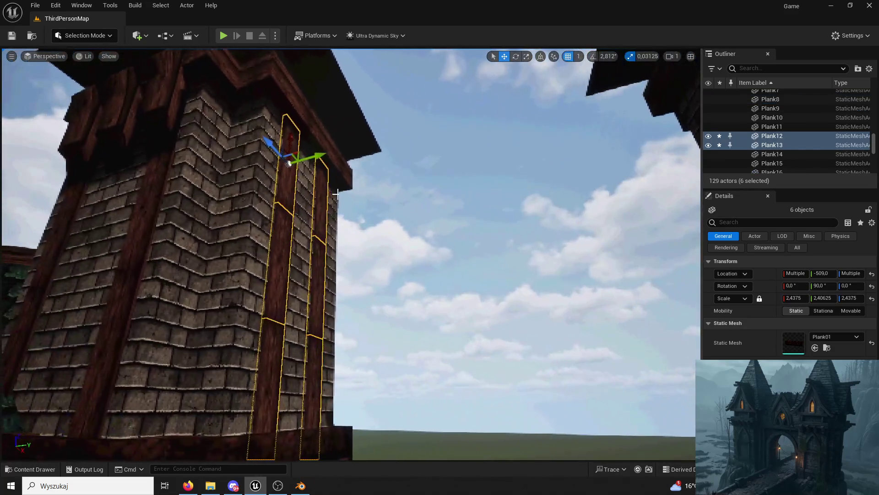
pyautogui.hotkey('ctrl', 'd')
pyautogui.moveTo(352, 395); pyautogui.dragTo(550, 378)
pyautogui.click(521, 318)
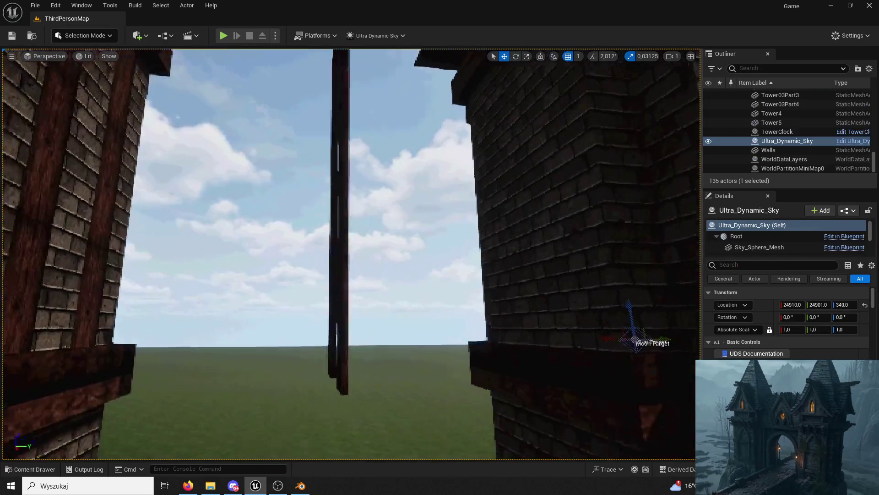
pyautogui.hotkey('ctrl', 'z')
pyautogui.moveTo(390, 288); pyautogui.dragTo(570, 273)
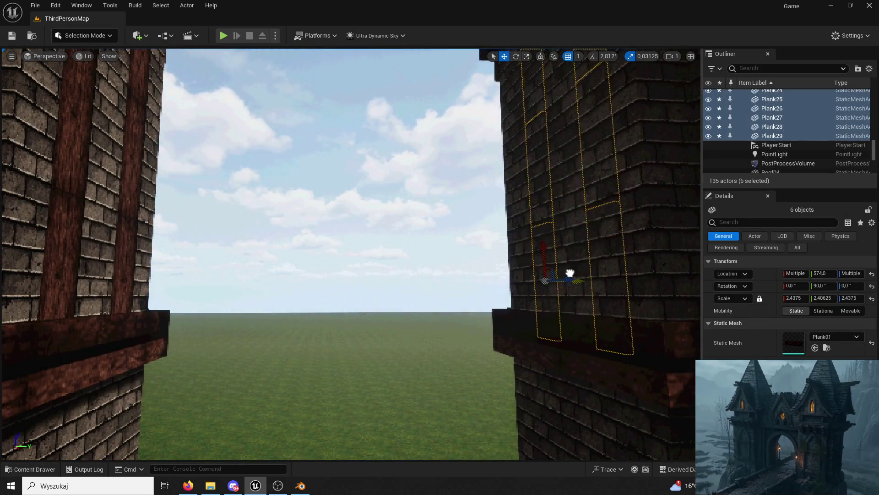
# Look over the gap between towers, deselect the planks, and start a play test
pyautogui.moveTo(348, 251)
pyautogui.mouseDown()
pyautogui.moveTo(348, 229)
pyautogui.moveTo(293, 247)
pyautogui.moveTo(303, 257)
pyautogui.mouseUp()
pyautogui.moveTo(527, 275)
pyautogui.mouseDown()
pyautogui.moveTo(563, 269)
pyautogui.moveTo(260, 404)
pyautogui.moveTo(398, 385)
pyautogui.moveTo(541, 251)
pyautogui.moveTo(277, 400)
pyautogui.moveTo(418, 451)
pyautogui.moveTo(403, 440)
pyautogui.mouseUp()
pyautogui.click(555, 252)
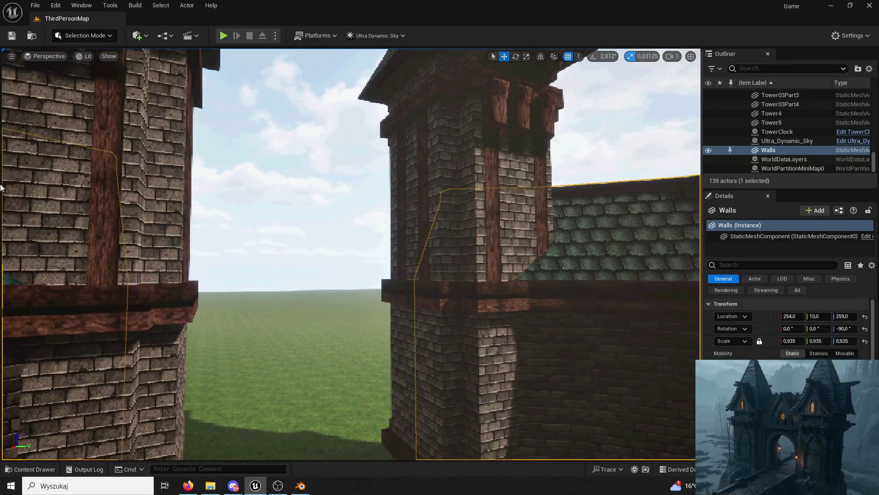
pyautogui.click(223, 35)
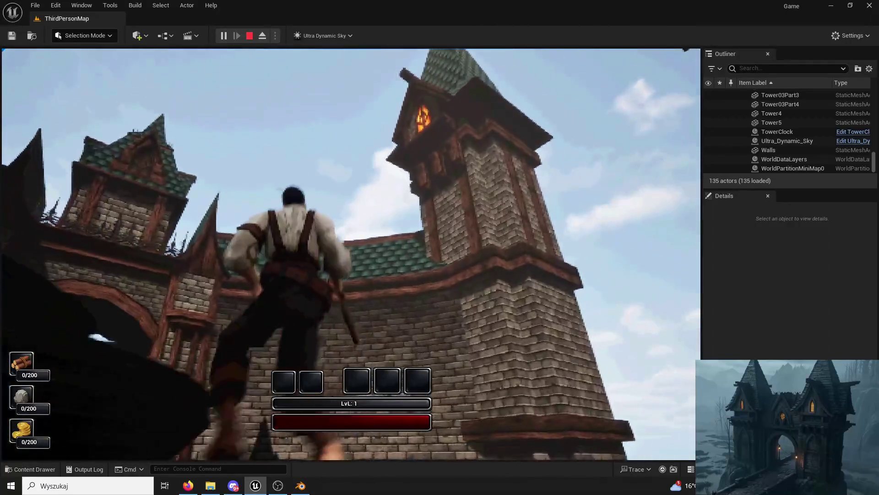
pyautogui.press('Escape')
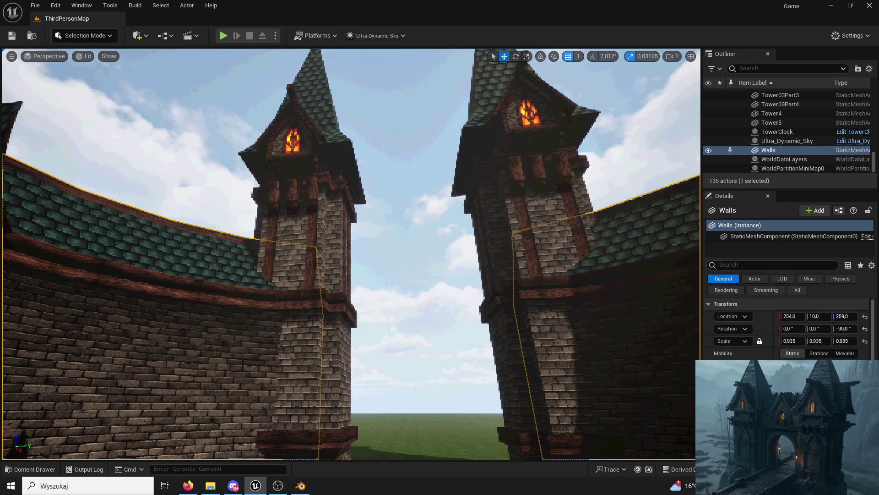
# Duplicate four planks, including Plank14 and Plank15, shifting the copies along X on the tower wall
pyautogui.press('w')
pyautogui.press('s')
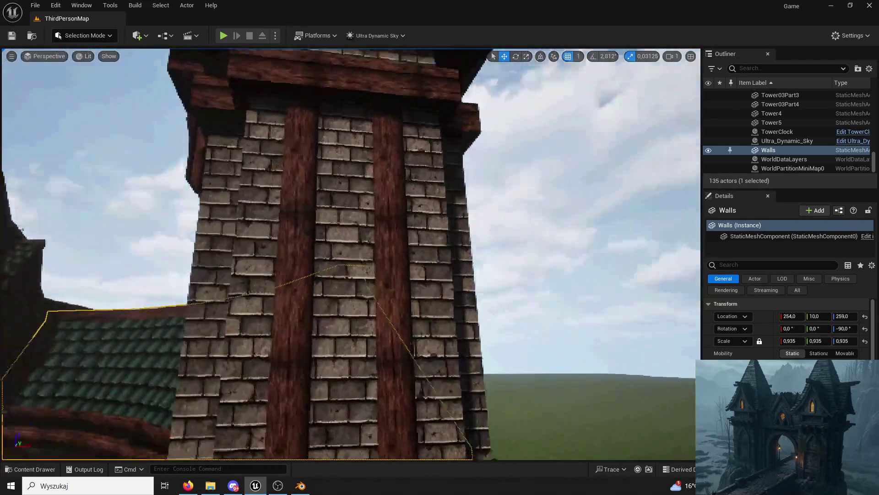
pyautogui.press('w')
pyautogui.click(430, 262)
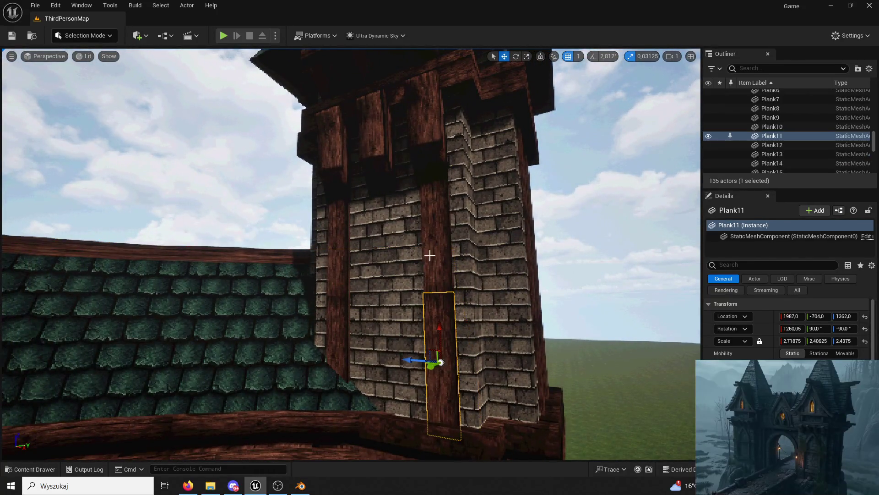
pyautogui.keyDown('ctrl'); pyautogui.click(430, 262); pyautogui.keyUp('ctrl')
pyautogui.keyDown('ctrl'); pyautogui.click(337, 243); pyautogui.keyUp('ctrl')
pyautogui.press('w')
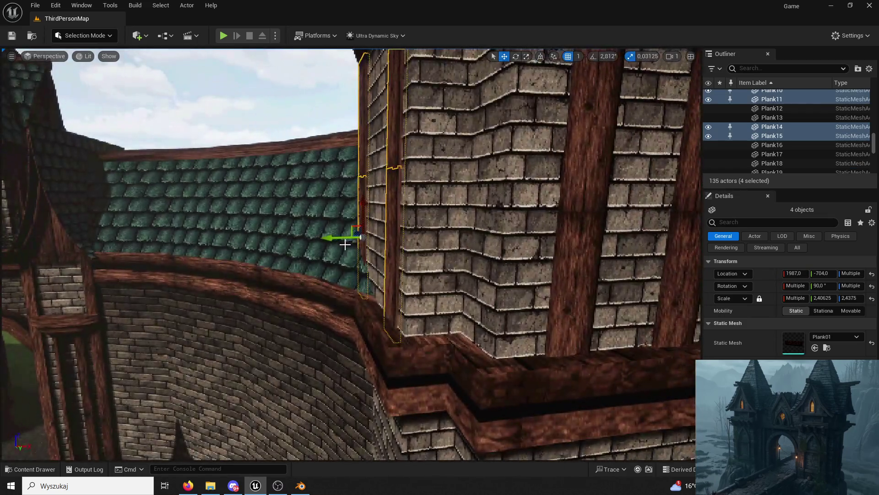
pyautogui.moveTo(344, 244)
pyautogui.mouseDown()
pyautogui.moveTo(339, 238)
pyautogui.moveTo(536, 232)
pyautogui.moveTo(570, 238)
pyautogui.moveTo(376, 245)
pyautogui.moveTo(589, 264)
pyautogui.moveTo(402, 259)
pyautogui.mouseUp()
# Frame Tower5 to review the finished tower, then switch to Blender
pyautogui.click(397, 281)
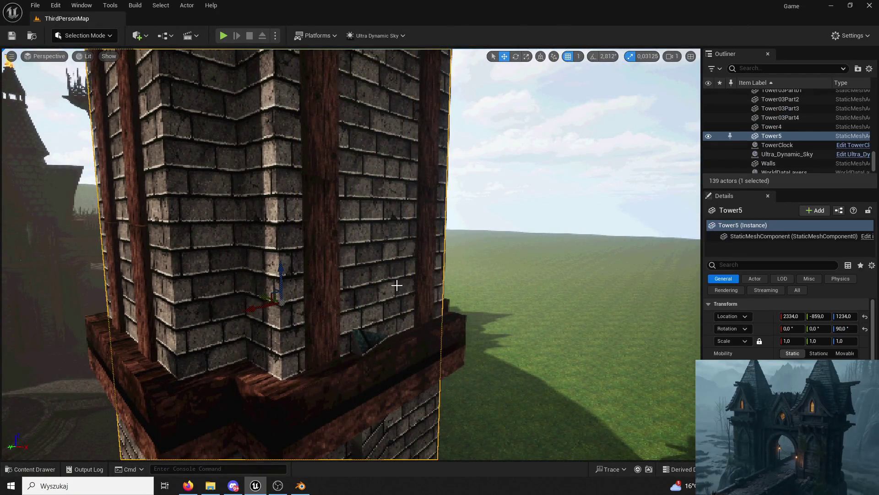
pyautogui.press('f')
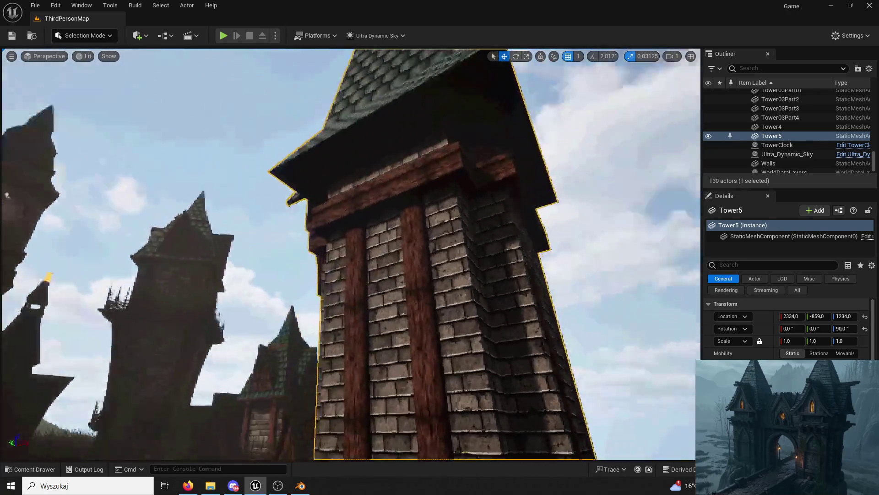
pyautogui.moveTo(404, 196)
pyautogui.mouseDown()
pyautogui.moveTo(403, 224)
pyautogui.moveTo(404, 195)
pyautogui.mouseUp()
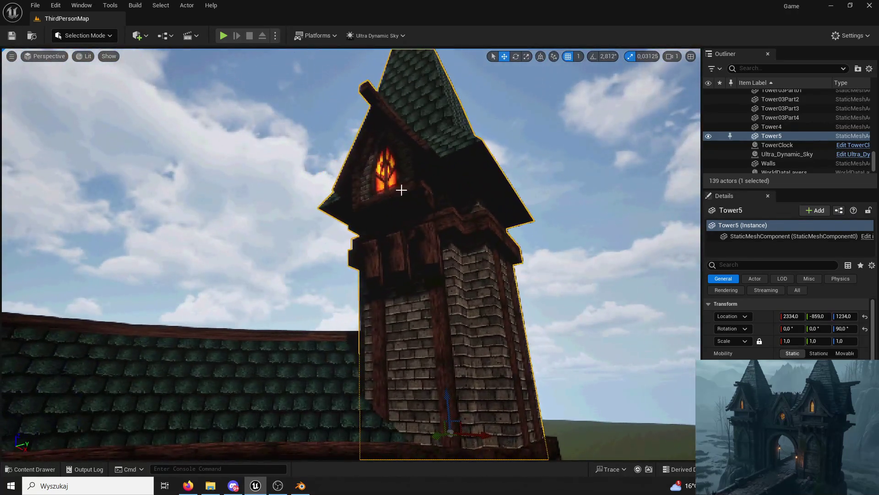
pyautogui.hotkey('alt', 'Tab')
pyautogui.rightClick(411, 191)
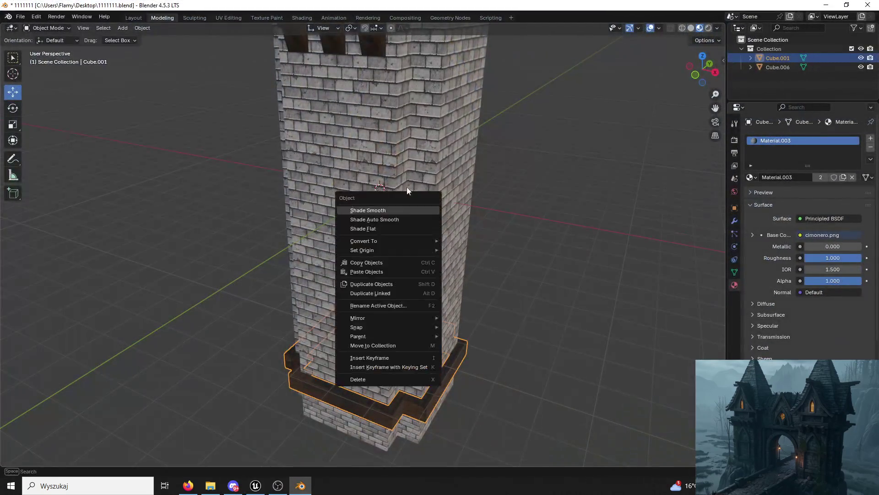
# Close Unreal Engine, saving the changed tower assets
pyautogui.click(552, 177)
pyautogui.moveTo(555, 171)
pyautogui.mouseDown()
pyautogui.moveTo(576, 245)
pyautogui.moveTo(591, 460)
pyautogui.mouseUp()
pyautogui.hotkey('alt', 'Tab')
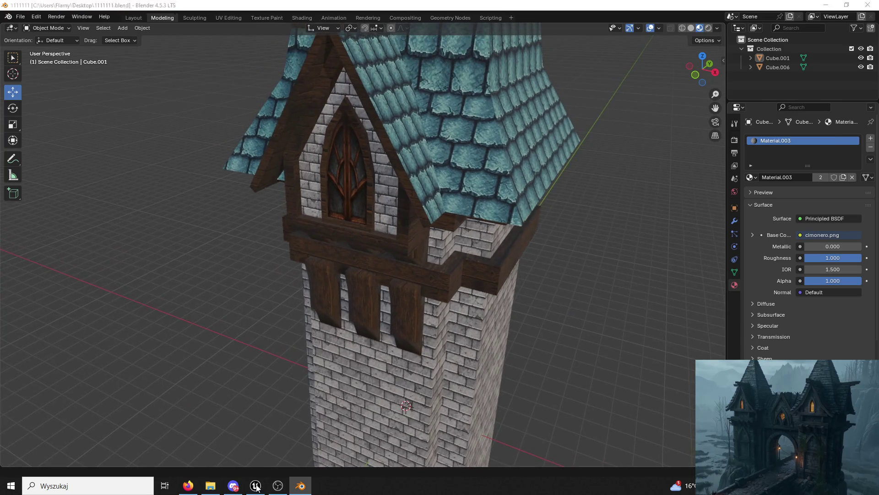
pyautogui.click(869, 4)
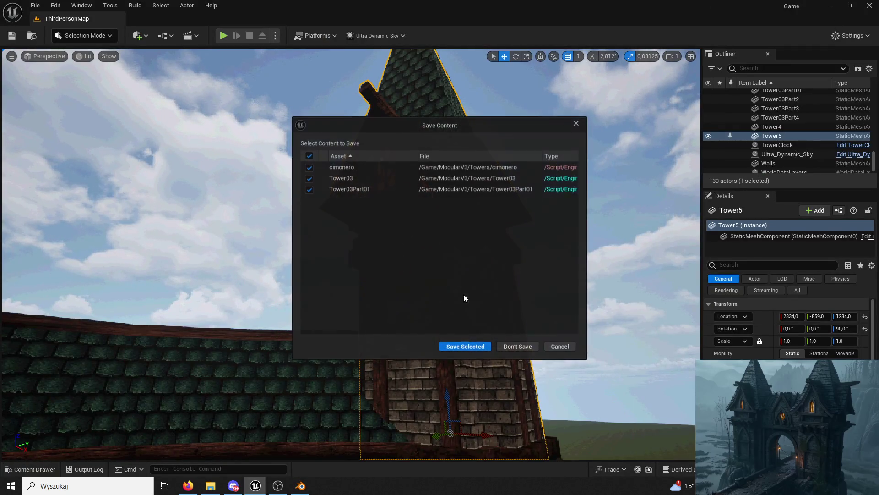
pyautogui.click(472, 348)
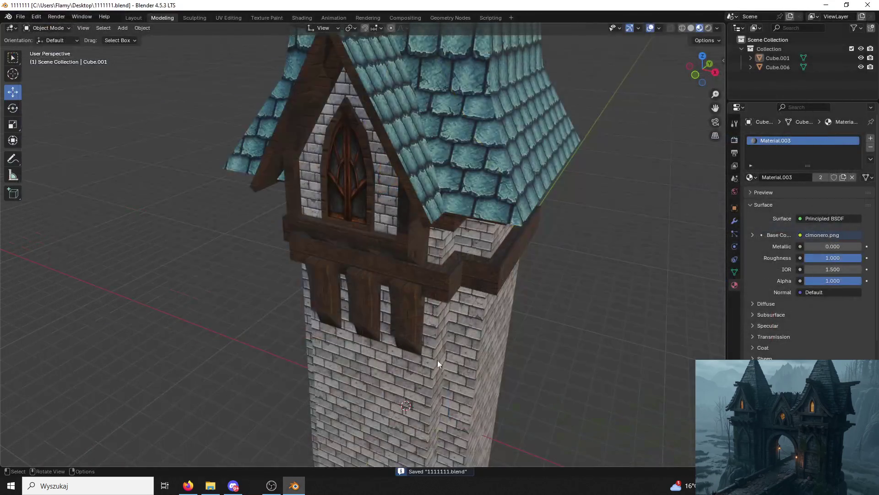
# Put Cube.006 in Edit Mode and select the linked spire roof plus a trim face
pyautogui.click(434, 274)
pyautogui.click(55, 28)
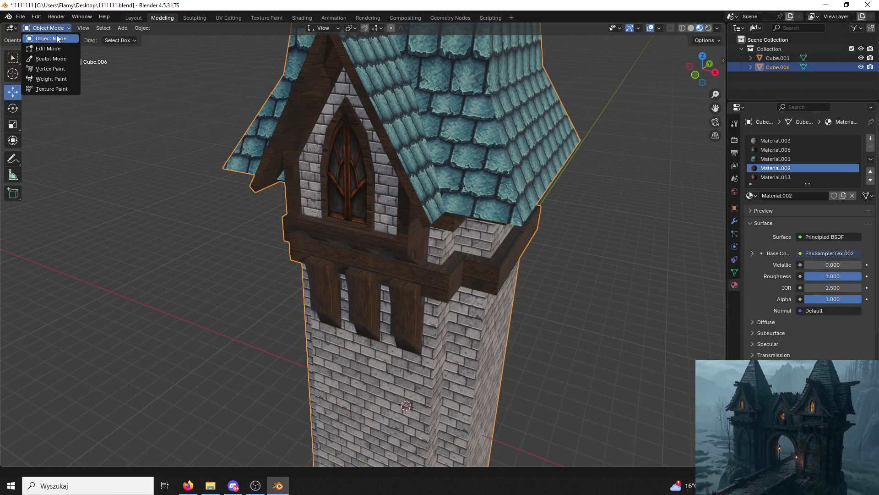
pyautogui.click(44, 50)
pyautogui.click(344, 167)
pyautogui.scroll(3, 362, 163)
pyautogui.moveTo(377, 161); pyautogui.dragTo(360, 167)
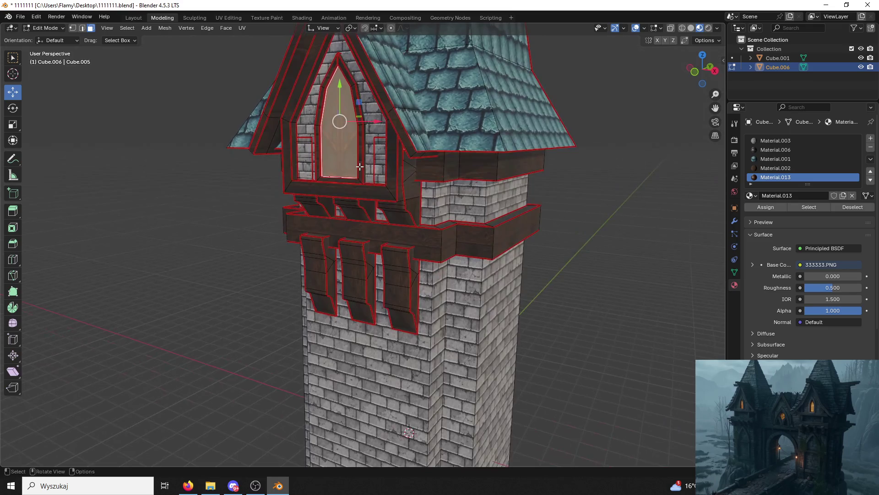
pyautogui.click(392, 173)
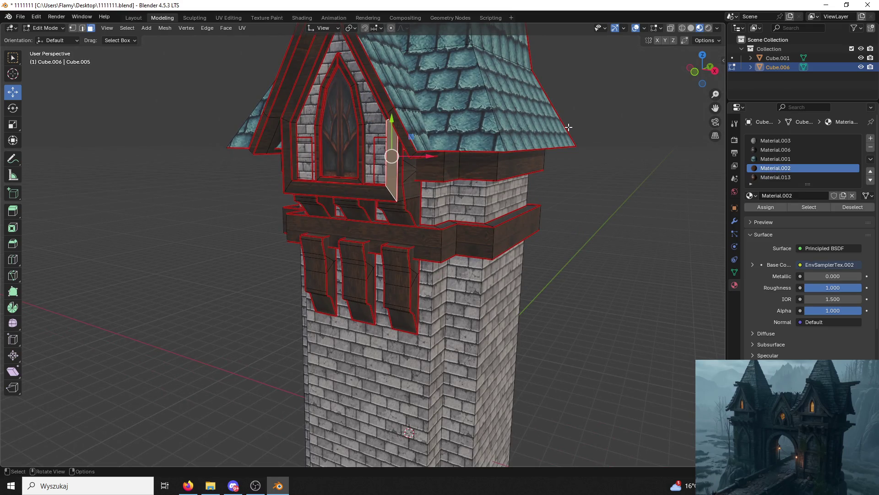
pyautogui.press('l')
pyautogui.moveTo(568, 127)
pyautogui.mouseDown()
pyautogui.moveTo(503, 298)
pyautogui.moveTo(425, 243)
pyautogui.mouseUp()
pyautogui.keyDown('shift'); pyautogui.click(440, 361); pyautogui.keyUp('shift')
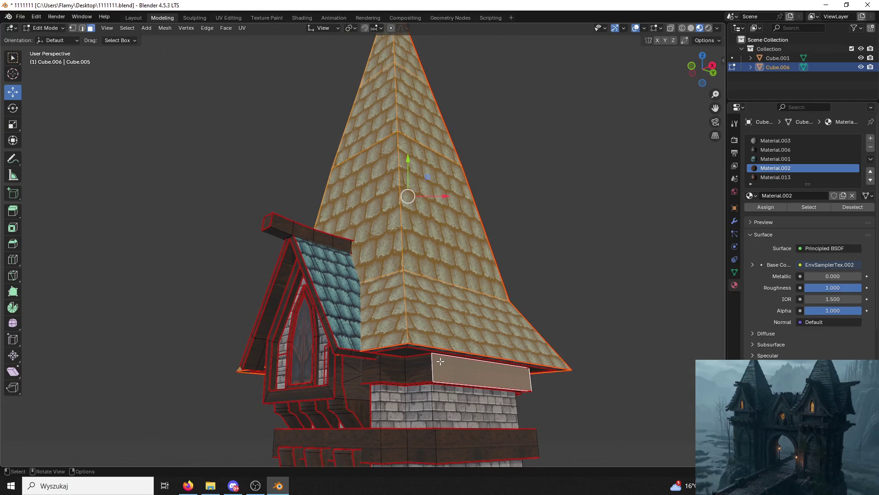
# Select the linked roof-edge pieces and the whole bottom trim band
pyautogui.press('l')
pyautogui.keyDown('shift'); pyautogui.click(408, 353); pyautogui.keyUp('shift')
pyautogui.press('l')
pyautogui.moveTo(408, 352)
pyautogui.mouseDown()
pyautogui.moveTo(422, 212)
pyautogui.moveTo(499, 265)
pyautogui.moveTo(348, 412)
pyautogui.mouseUp()
pyautogui.keyDown('shift'); pyautogui.click(423, 212); pyautogui.keyUp('shift')
pyautogui.press('l')
pyautogui.keyDown('shift'); pyautogui.click(320, 452); pyautogui.keyUp('shift')
pyautogui.press('l')
pyautogui.moveTo(320, 451)
pyautogui.mouseDown()
pyautogui.moveTo(304, 426)
pyautogui.moveTo(329, 325)
pyautogui.moveTo(307, 375)
pyautogui.moveTo(307, 414)
pyautogui.moveTo(321, 375)
pyautogui.moveTo(312, 284)
pyautogui.moveTo(338, 273)
pyautogui.moveTo(375, 280)
pyautogui.moveTo(341, 289)
pyautogui.mouseUp()
# Add the lower and upper trim bands and the tower wall pieces to the selection
pyautogui.keyDown('shift'); pyautogui.click(307, 334); pyautogui.keyUp('shift')
pyautogui.press('l')
pyautogui.keyDown('shift'); pyautogui.click(322, 390); pyautogui.keyUp('shift')
pyautogui.press('l')
pyautogui.keyDown('shift'); pyautogui.click(311, 341); pyautogui.keyUp('shift')
pyautogui.press('l')
pyautogui.keyDown('shift'); pyautogui.click(311, 269); pyautogui.keyUp('shift')
pyautogui.press('l')
pyautogui.keyDown('shift'); pyautogui.click(300, 412); pyautogui.keyUp('shift')
pyautogui.press('l')
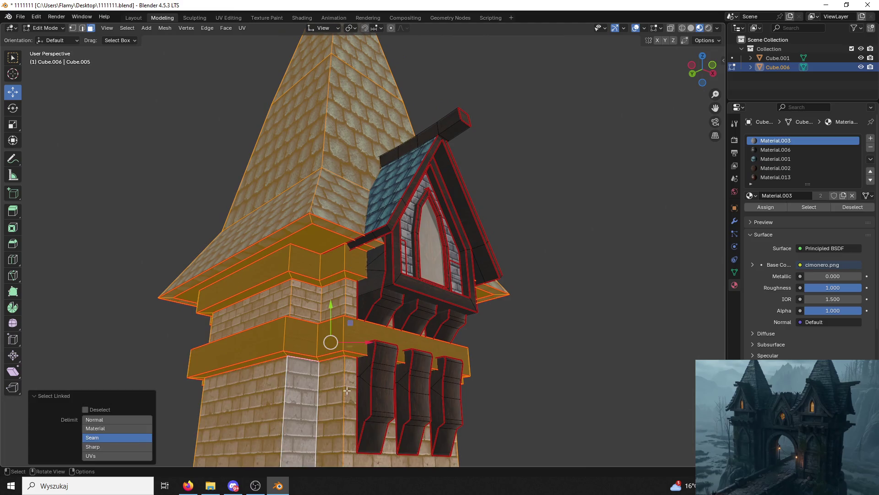
# Delete the selected tower, trim and roof vertices
pyautogui.scroll(-2, 352, 386)
pyautogui.hotkey('shift', 'g')
pyautogui.click(269, 214)
pyautogui.hotkey('ctrl', 'z')
pyautogui.press('x')
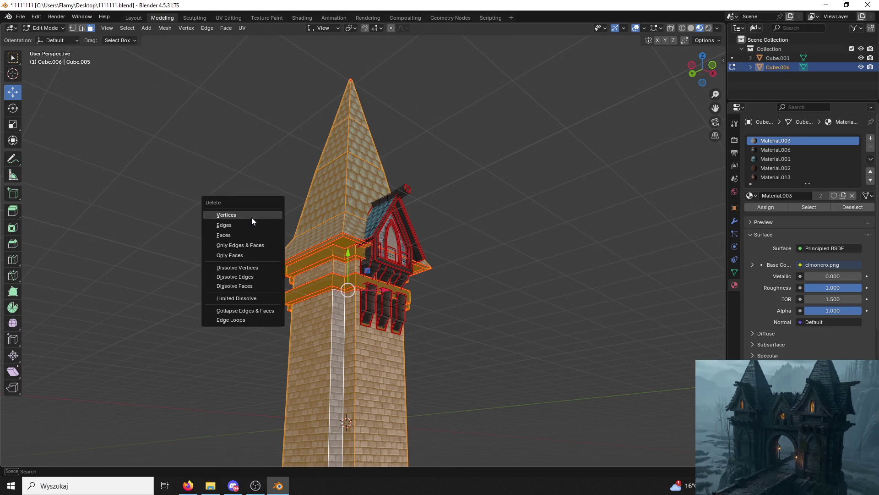
pyautogui.click(252, 218)
# Delete the leftover floor face's vertices and return to Object Mode
pyautogui.click(333, 278)
pyautogui.press('x')
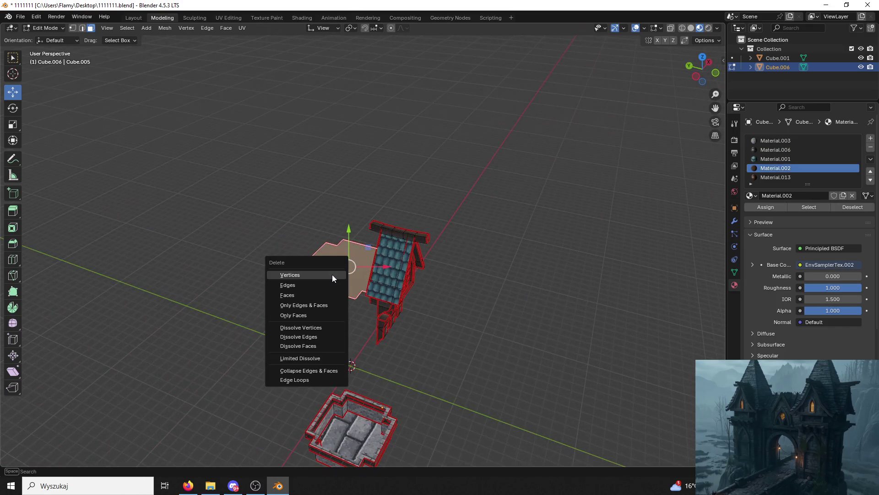
pyautogui.click(330, 295)
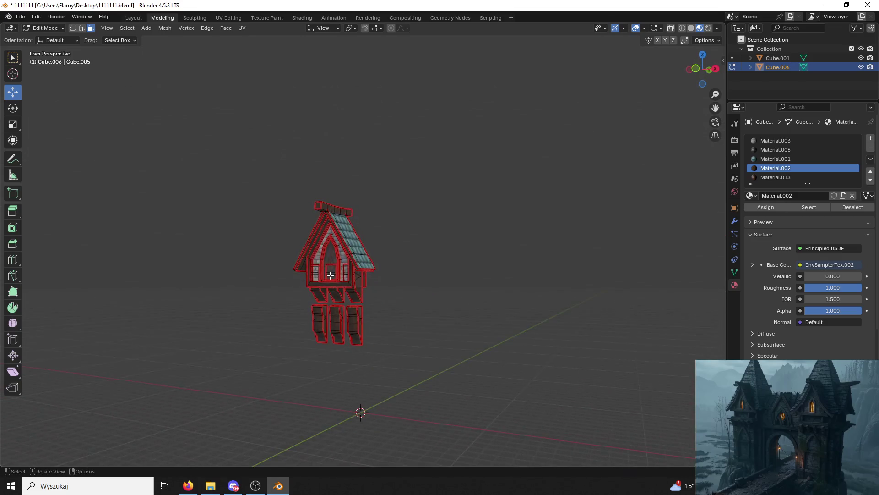
pyautogui.scroll(2, 330, 275)
pyautogui.click(52, 30)
pyautogui.click(43, 37)
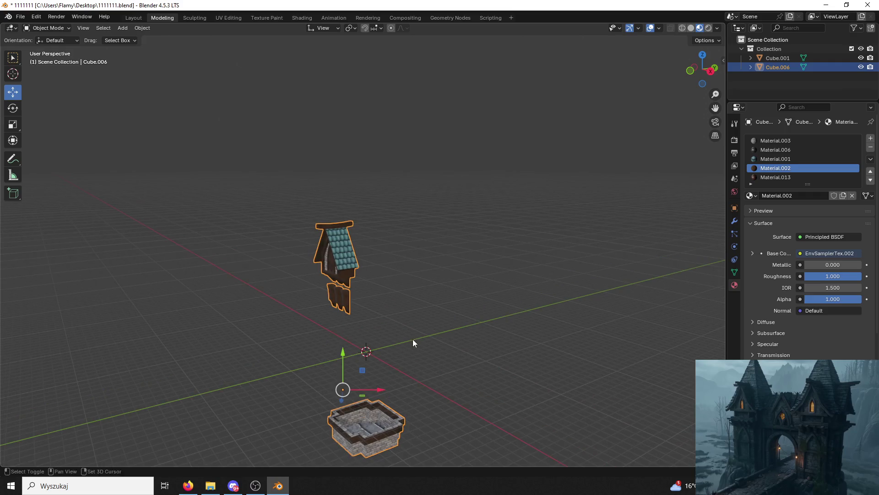
# Edit both objects together, select the entire mesh and separate it by loose parts
pyautogui.scroll(-4, 413, 342)
pyautogui.scroll(3, 406, 271)
pyautogui.click(46, 28)
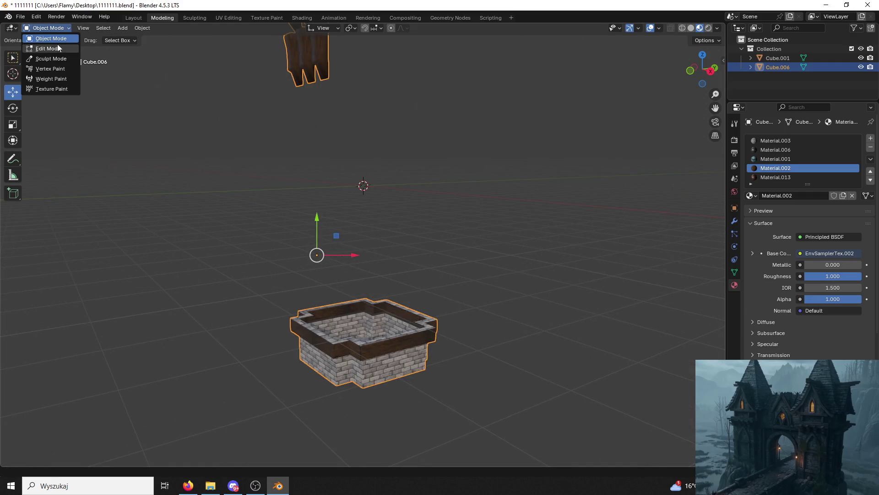
pyautogui.click(44, 46)
pyautogui.click(46, 28)
pyautogui.click(44, 36)
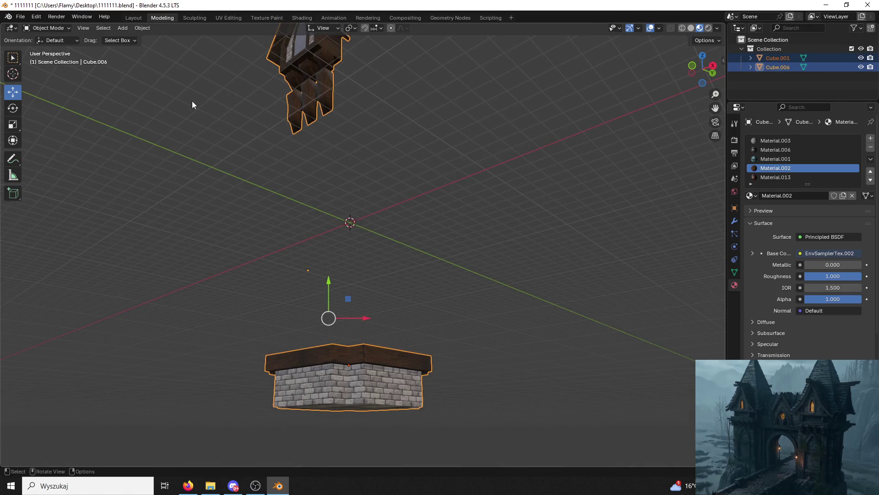
pyautogui.click(47, 28)
pyautogui.click(46, 46)
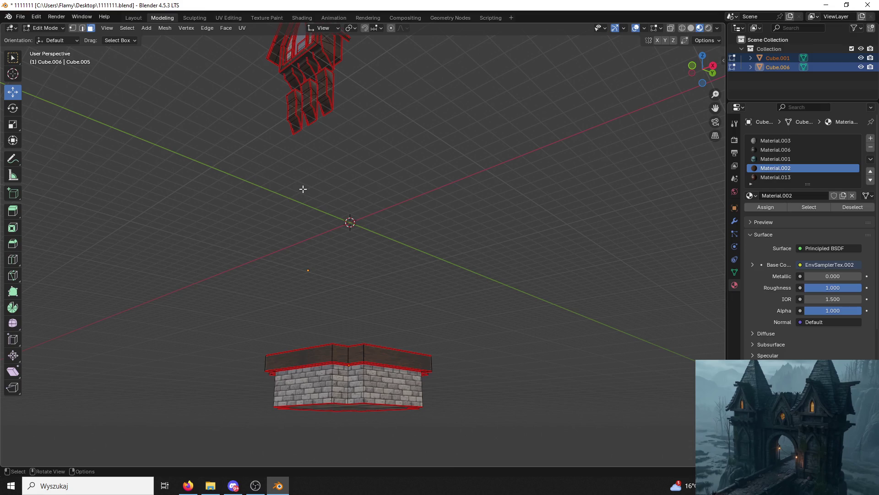
pyautogui.hotkey('ctrl', 'Tab')
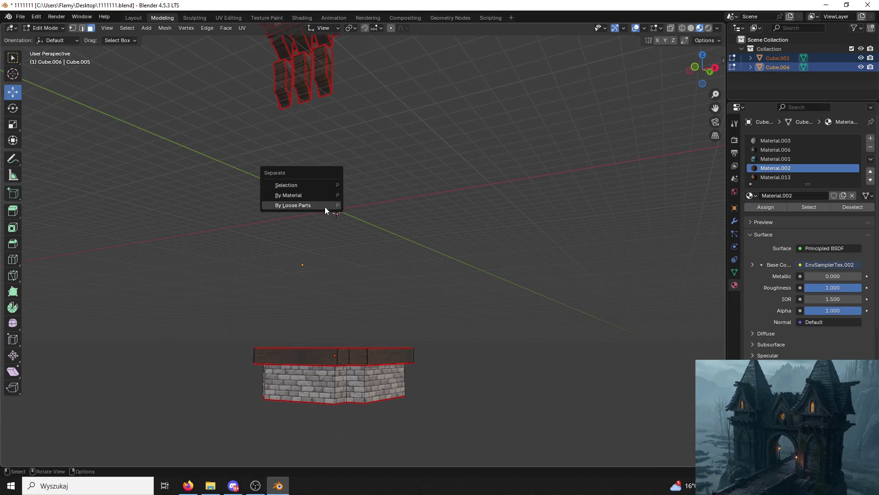
pyautogui.click(320, 206)
pyautogui.press('p')
pyautogui.click(354, 211)
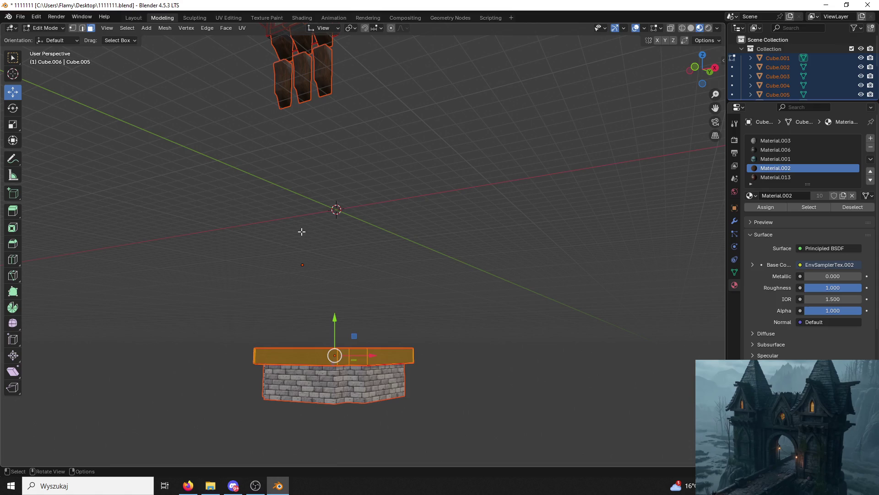
# Back in Object Mode, delete the brick base and wooden rim objects, keeping the dormer pieces
pyautogui.click(47, 28)
pyautogui.click(47, 38)
pyautogui.click(332, 387)
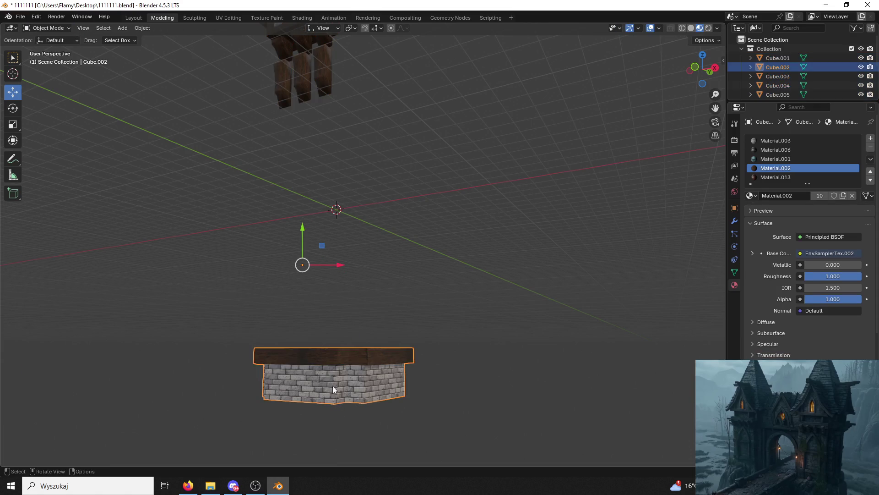
pyautogui.press('Delete')
pyautogui.click(333, 361)
pyautogui.press('Delete')
pyautogui.press('a')
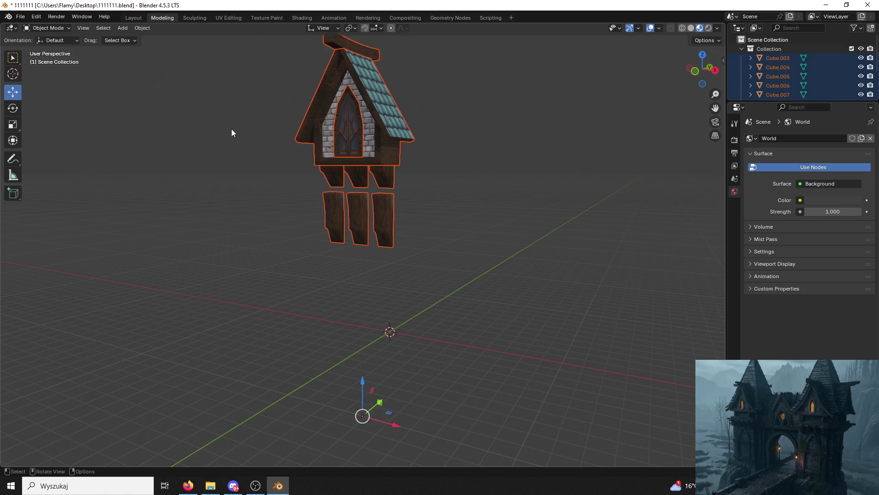
pyautogui.click(313, 160)
# Join the brackets and house body into one dormer object with Ctrl+J
pyautogui.keyDown('shift'); pyautogui.click(370, 167); pyautogui.keyUp('shift')
pyautogui.keyDown('shift'); pyautogui.click(341, 175); pyautogui.keyUp('shift')
pyautogui.keyDown('shift'); pyautogui.click(336, 180); pyautogui.keyUp('shift')
pyautogui.scroll(3, 421, 172)
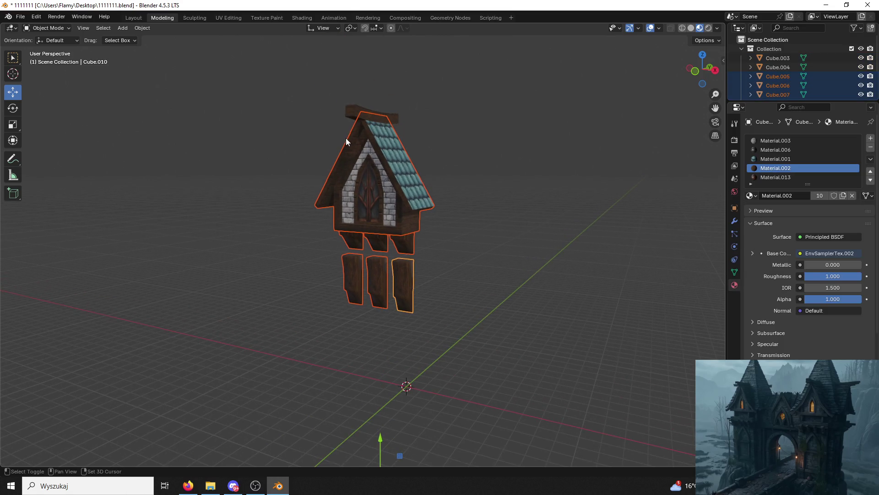
pyautogui.keyDown('shift'); pyautogui.click(358, 116); pyautogui.keyUp('shift')
pyautogui.hotkey('ctrl', 'j')
pyautogui.click(495, 197)
pyautogui.click(375, 187)
# Export the selected dormer as Tower03Part02.fbx, then close Blender
pyautogui.click(21, 17)
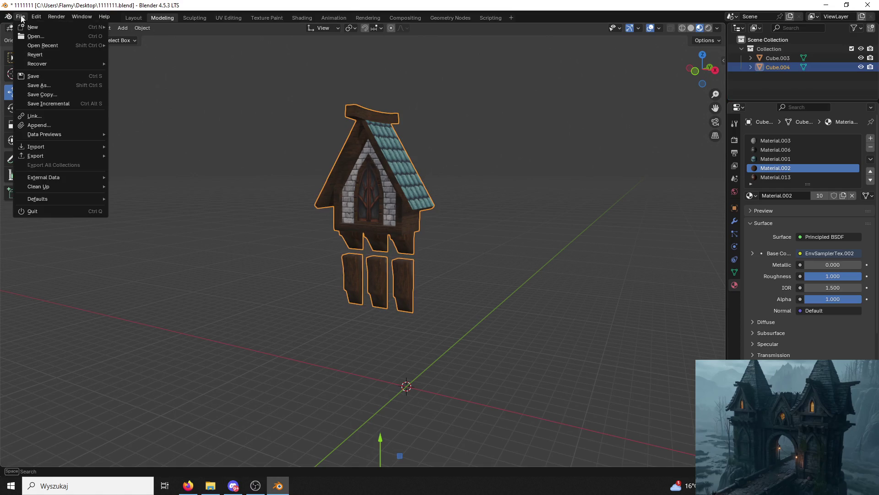
pyautogui.moveTo(47, 156)
pyautogui.click(141, 237)
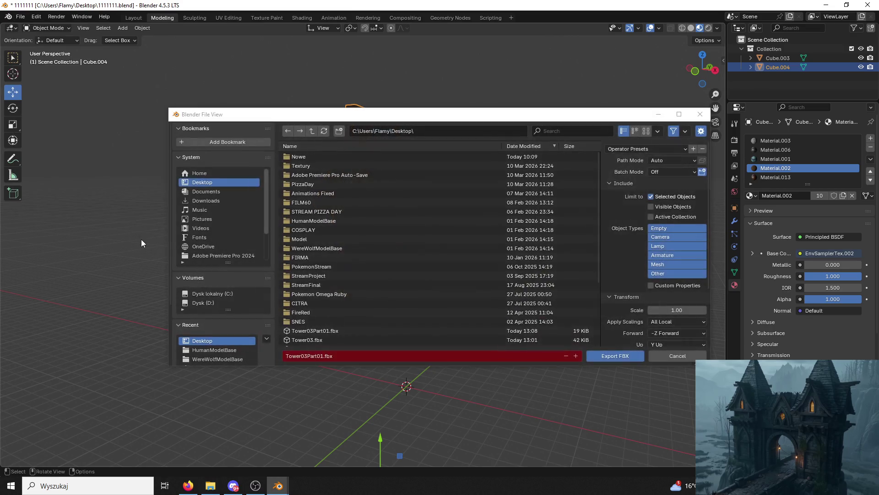
pyautogui.click(336, 329)
pyautogui.click(322, 359)
pyautogui.write('2')
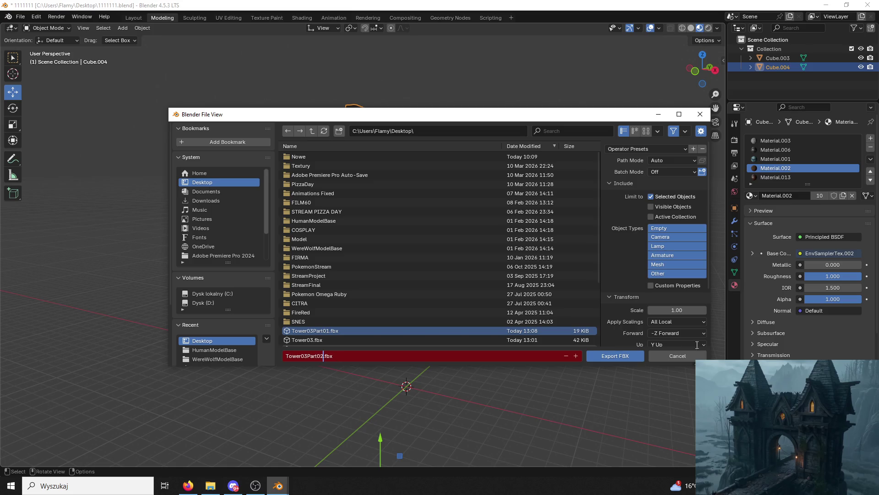
pyautogui.click(615, 356)
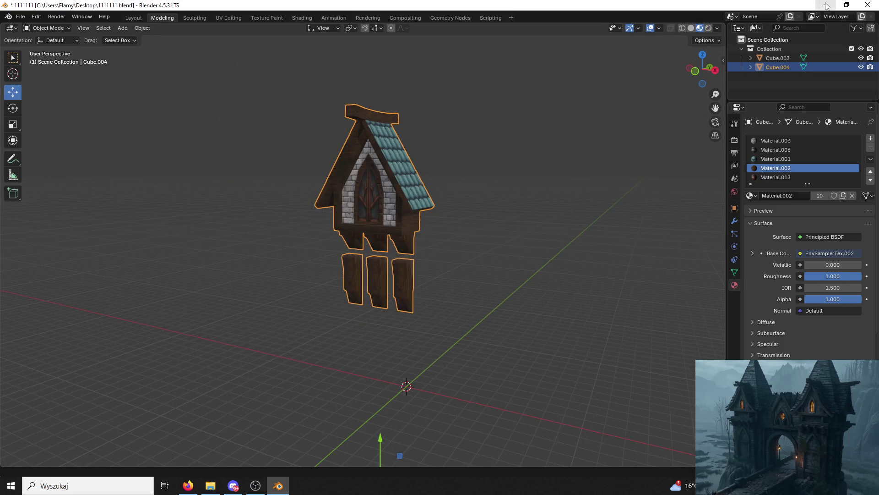
pyautogui.click(870, 6)
pyautogui.click(449, 257)
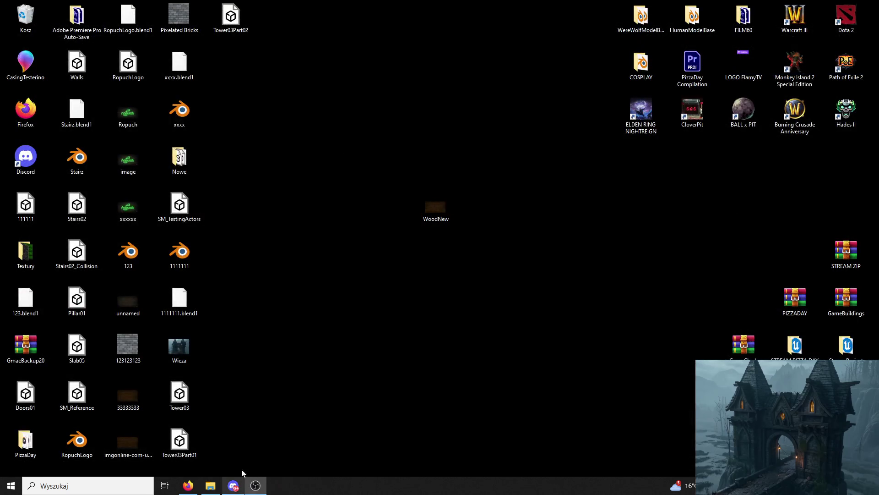
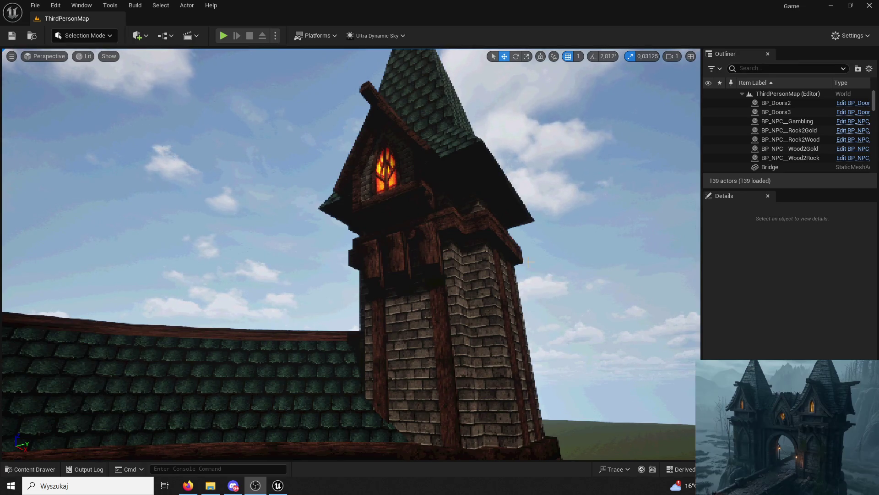
# Select Tower5 and drag Tower03Part02 from the ModularV3 Towers folder onto the brick tower
pyautogui.click(428, 257)
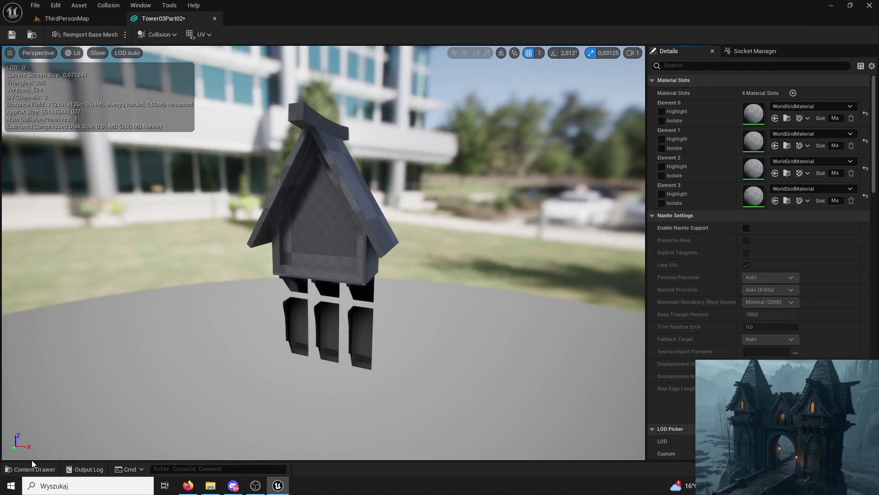
pyautogui.click(33, 465)
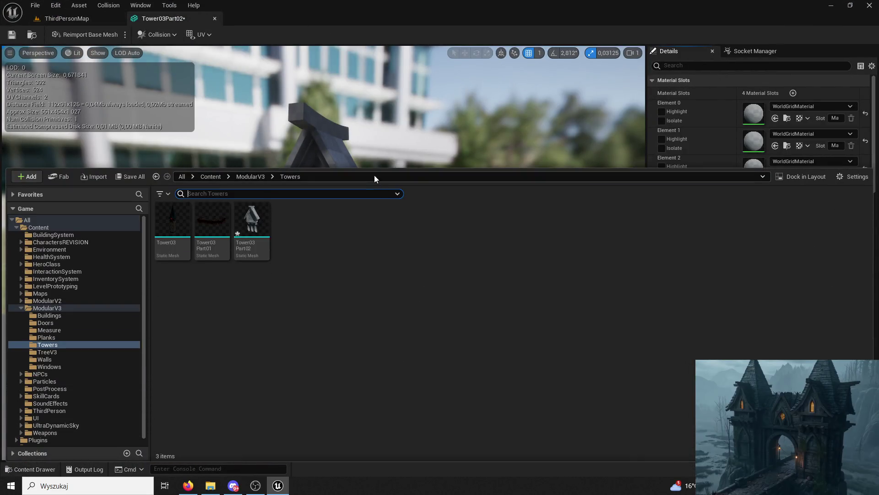
pyautogui.moveTo(383, 171)
pyautogui.mouseDown()
pyautogui.moveTo(413, 344)
pyautogui.moveTo(409, 293)
pyautogui.mouseUp()
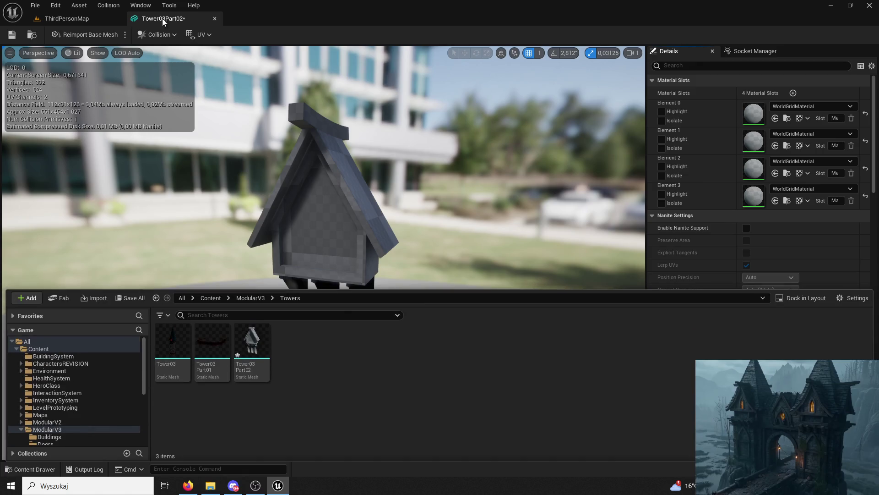
pyautogui.click(104, 18)
pyautogui.click(43, 468)
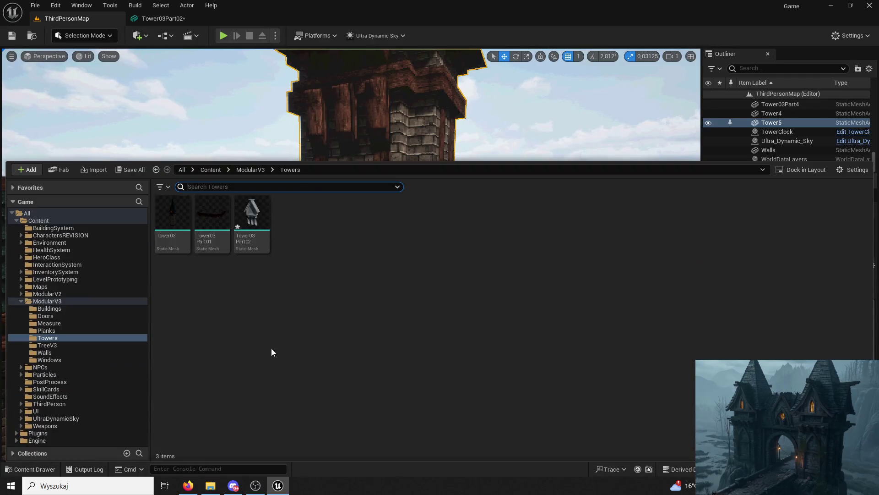
pyautogui.moveTo(258, 228)
pyautogui.mouseDown()
pyautogui.moveTo(348, 198)
pyautogui.moveTo(290, 321)
pyautogui.mouseUp()
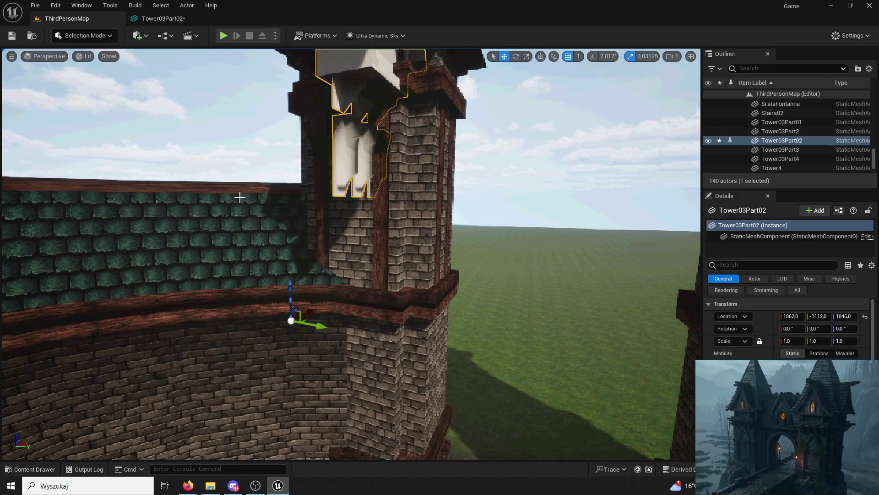
pyautogui.click(62, 36)
# In Modeling Mode, move the Tower03Part02 pivot to its Back side and accept
pyautogui.click(87, 88)
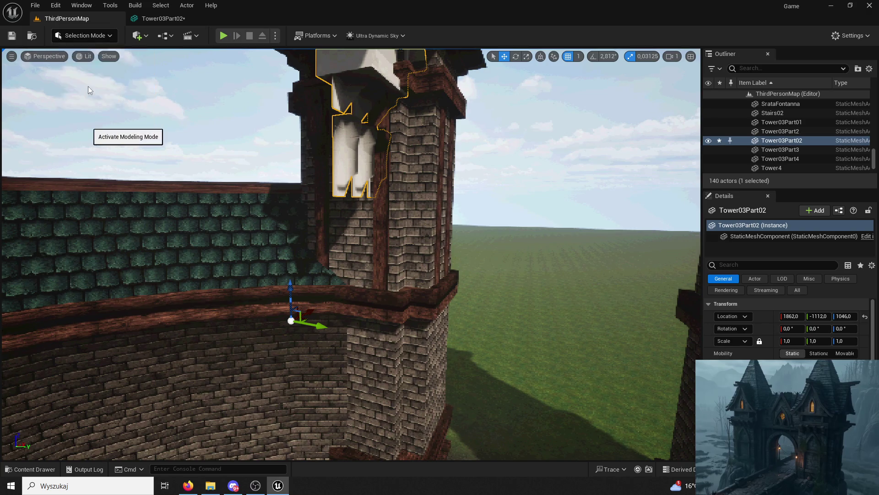
pyautogui.click(14, 114)
pyautogui.click(49, 102)
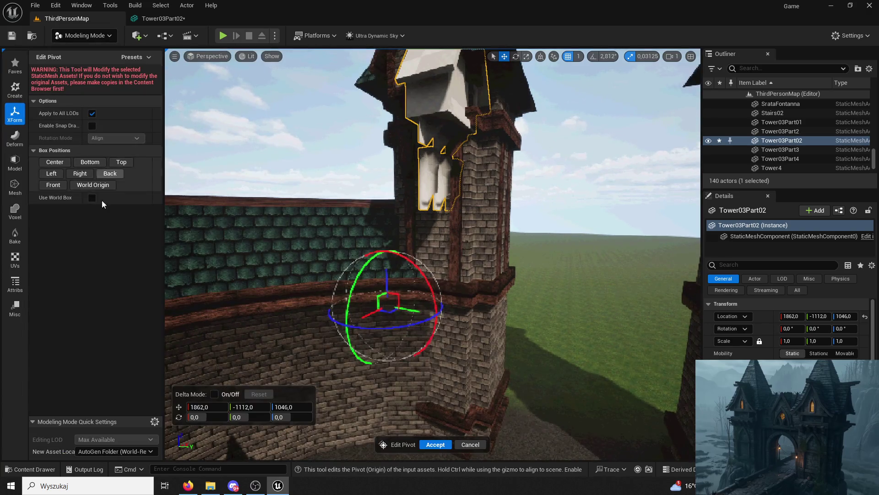
pyautogui.click(54, 162)
pyautogui.click(422, 446)
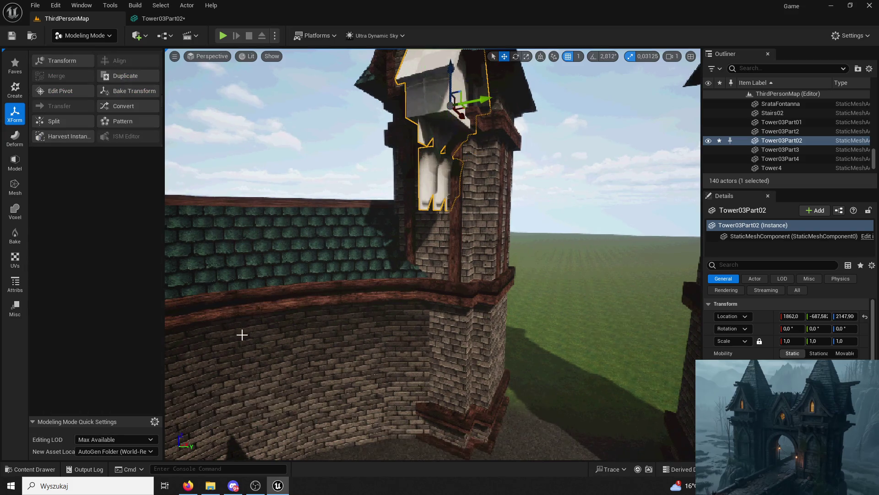
# Open the piece in the UV Editor, then close it and the static mesh editor
pyautogui.click(15, 259)
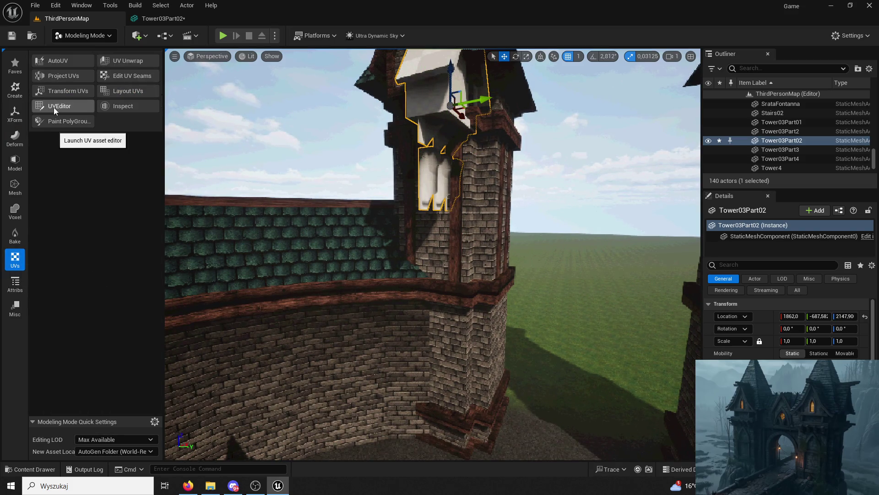
pyautogui.click(60, 107)
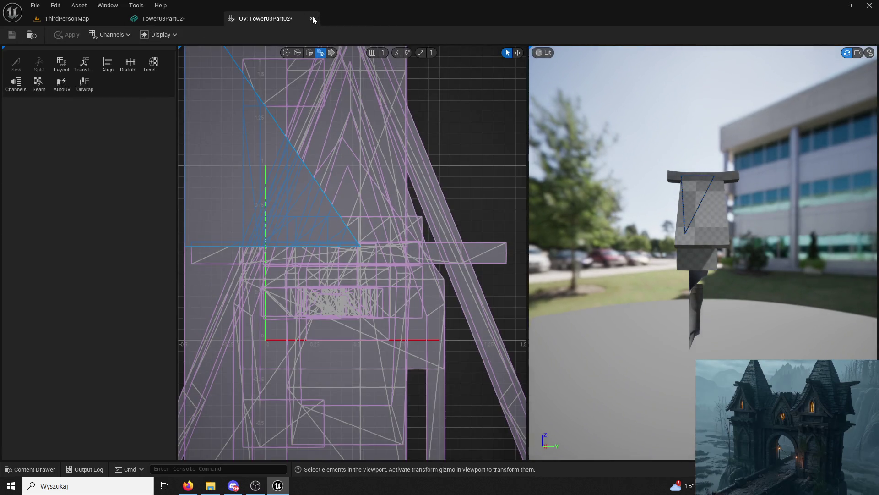
pyautogui.click(311, 19)
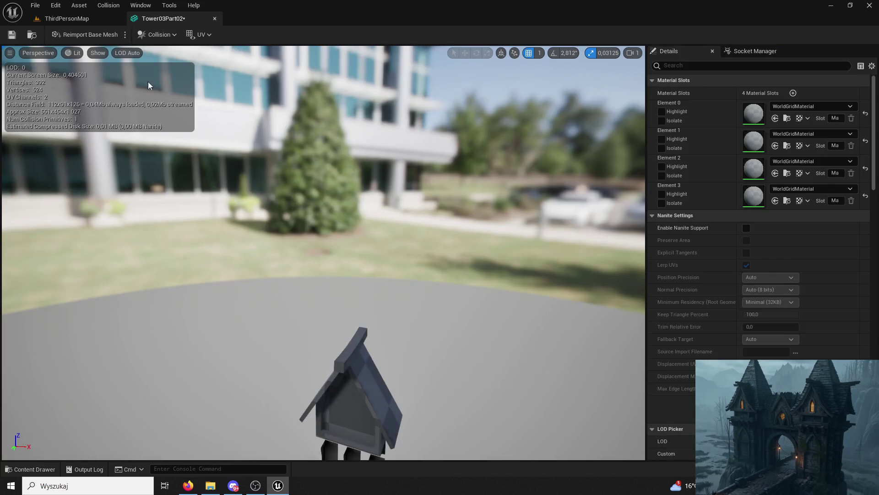
pyautogui.click(215, 19)
pyautogui.moveTo(577, 238); pyautogui.dragTo(522, 202)
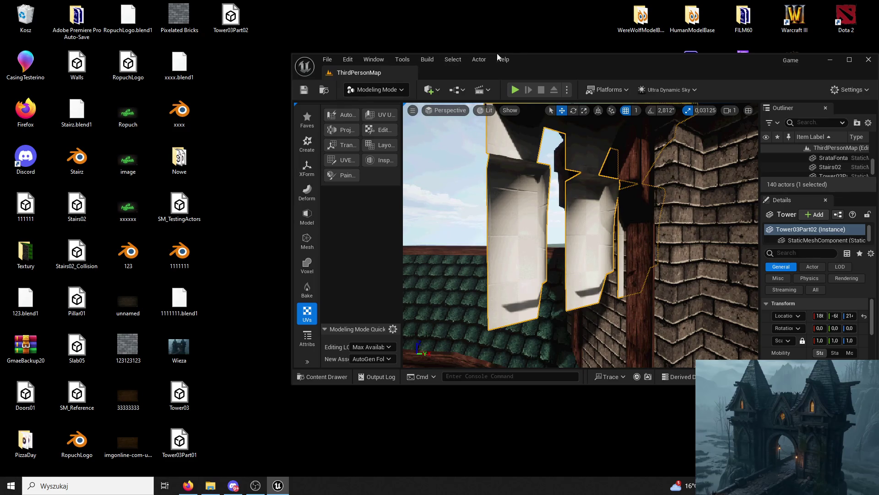
pyautogui.doubleClick(499, 57)
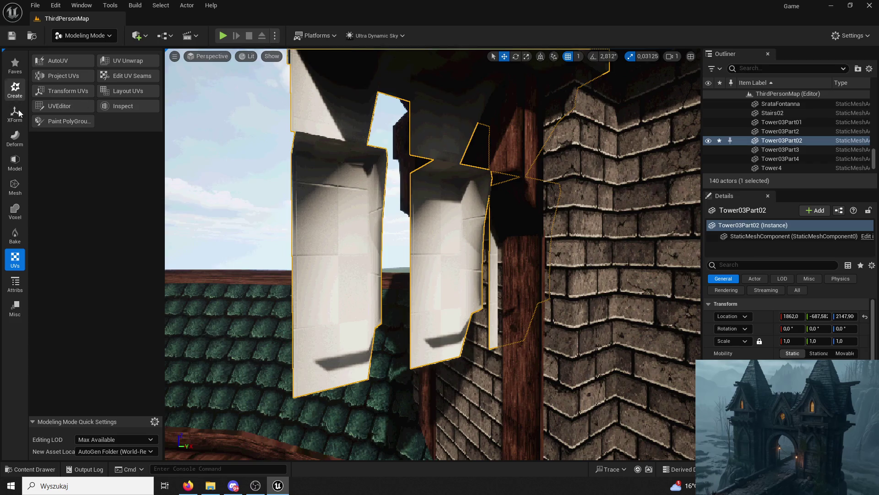
# Fix inconsistent normals on Tower03Part02 with the Attribs Normals tool
pyautogui.click(13, 139)
pyautogui.click(14, 234)
pyautogui.click(18, 280)
pyautogui.click(74, 81)
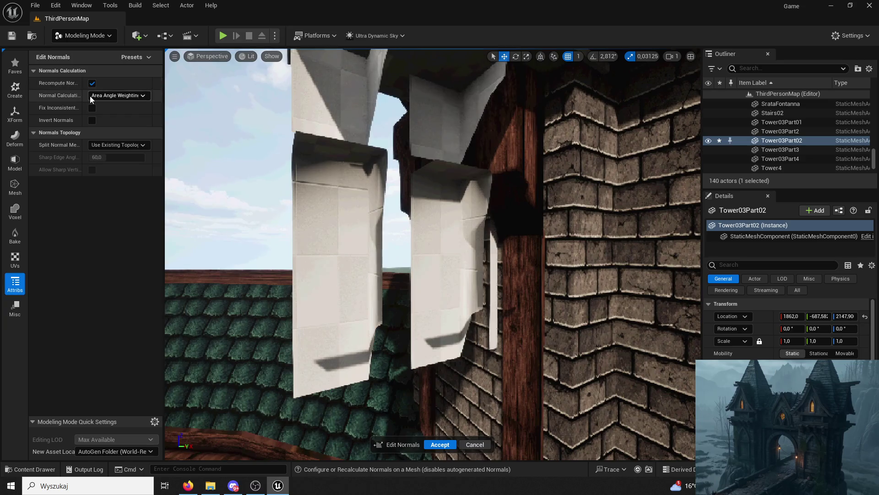
pyautogui.click(92, 108)
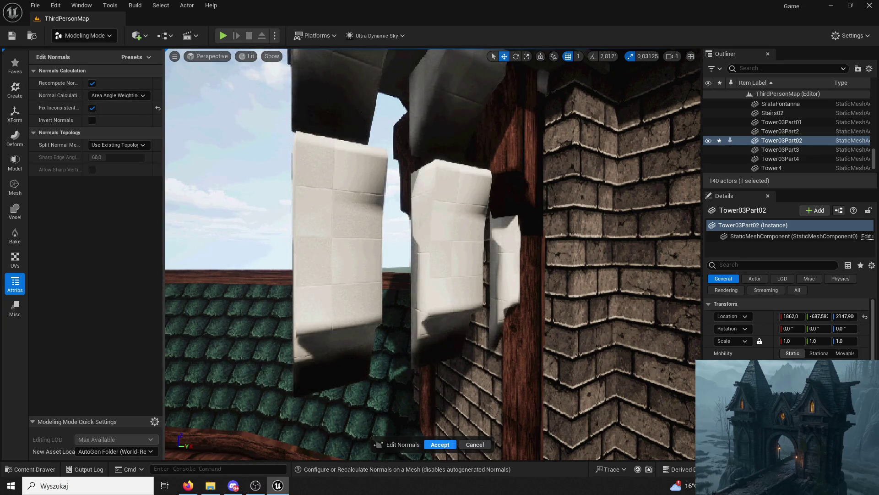
pyautogui.click(437, 445)
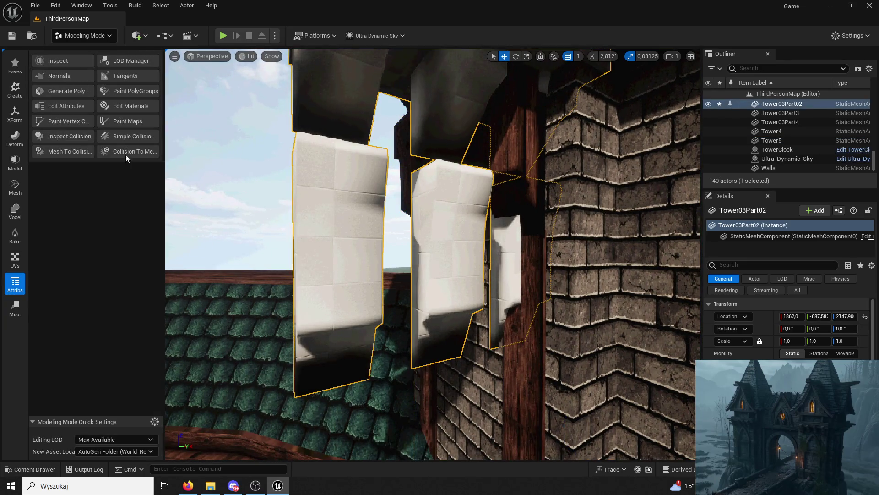
# Reset the piece's pivot, return to Selection Mode and show the Towers folder assets
pyautogui.click(24, 110)
pyautogui.click(67, 93)
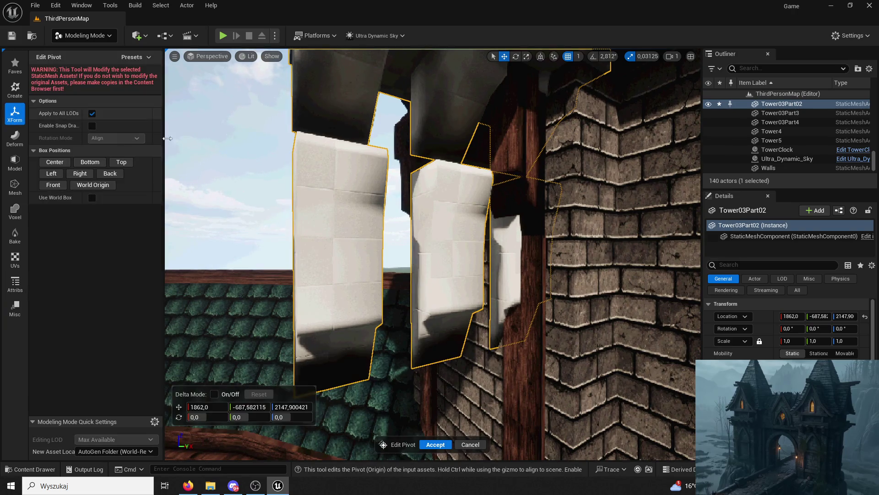
pyautogui.moveTo(210, 221); pyautogui.dragTo(443, 433)
pyautogui.click(436, 444)
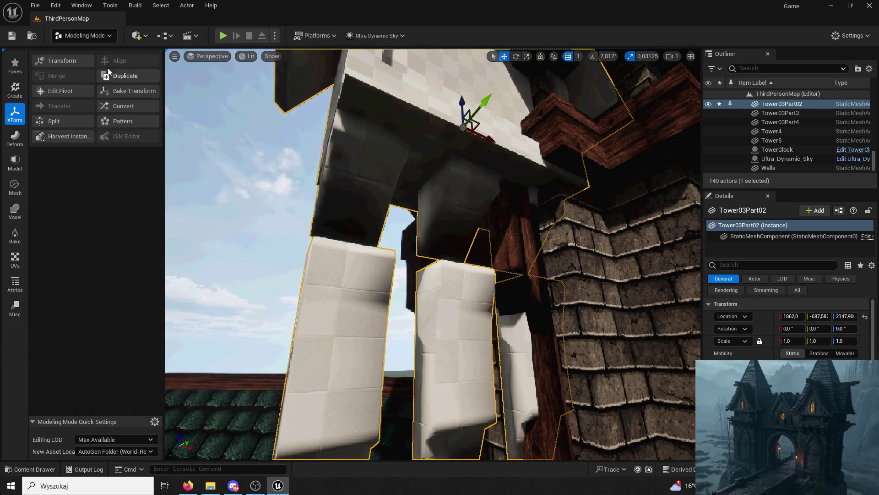
pyautogui.click(84, 38)
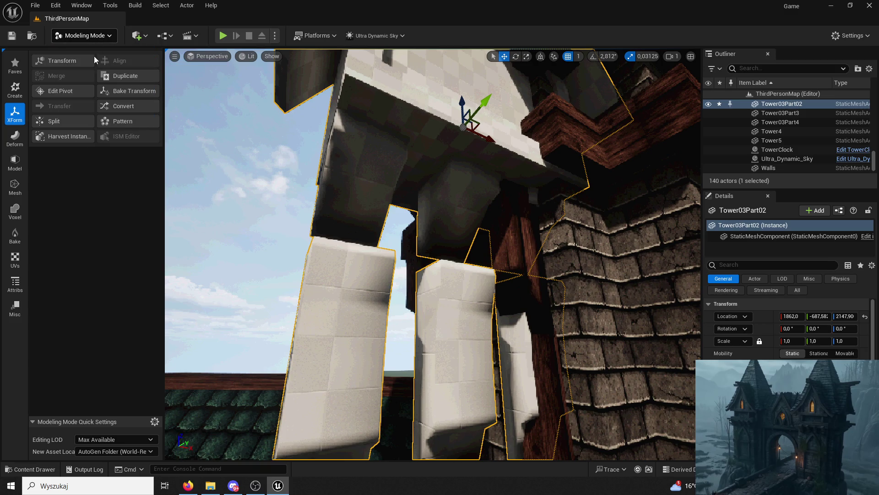
pyautogui.click(89, 52)
pyautogui.click(45, 472)
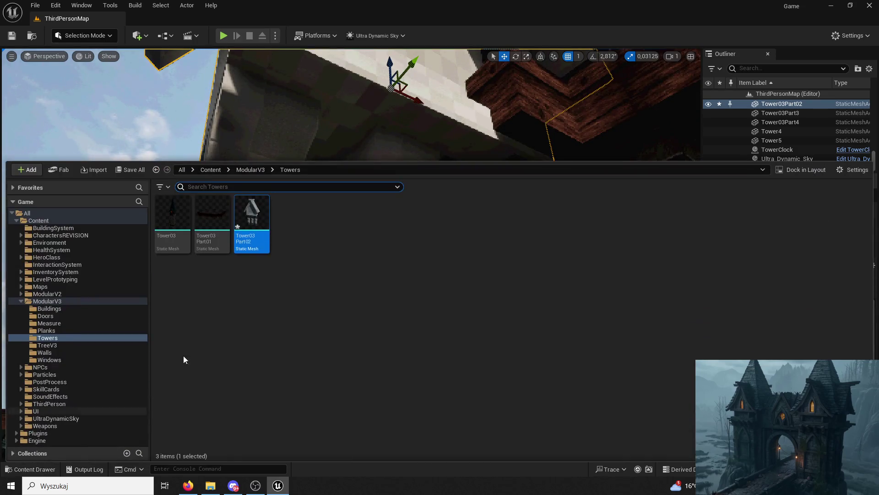
# Open Tower03Part02 in its mesh editor and try the cimonero02 texture on a material slot
pyautogui.doubleClick(246, 216)
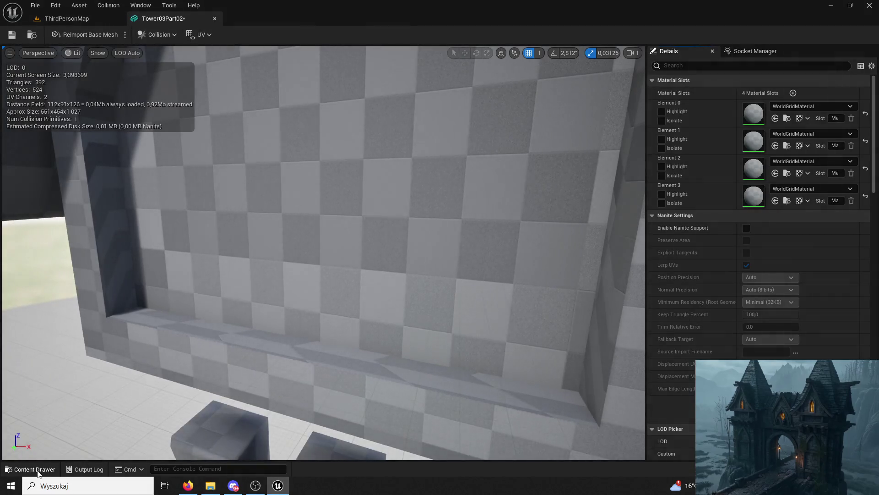
pyautogui.hotkey('ctrl', 'space')
pyautogui.click(250, 298)
pyautogui.scroll(-2, 687, 379)
pyautogui.moveTo(686, 379); pyautogui.dragTo(776, 145)
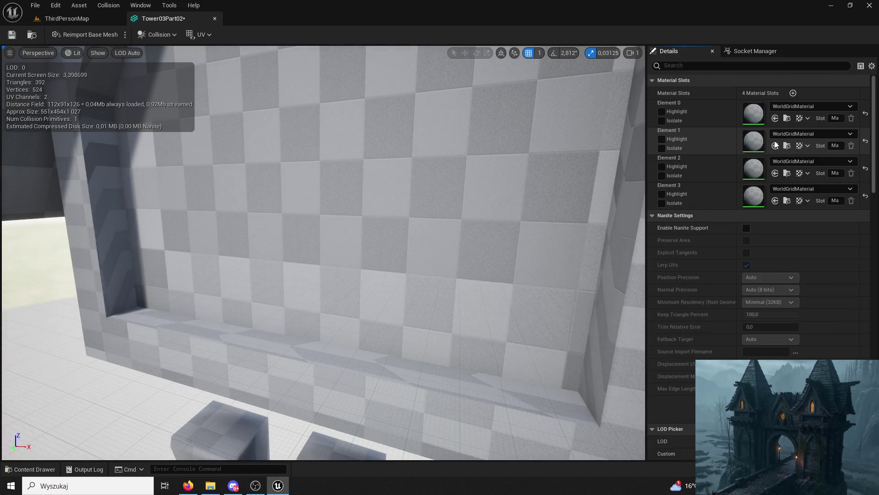
pyautogui.moveTo(458, 229)
pyautogui.mouseDown()
pyautogui.moveTo(458, 192)
pyautogui.moveTo(458, 275)
pyautogui.moveTo(439, 261)
pyautogui.mouseUp()
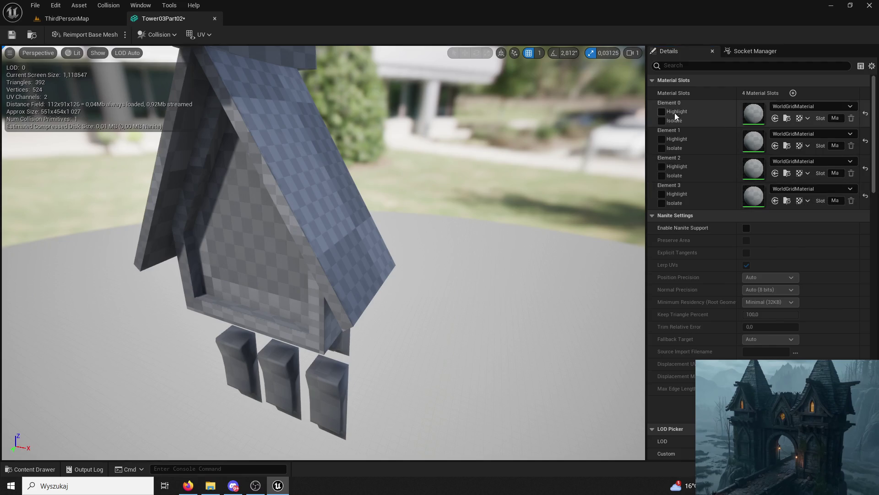
# Assign M_Brick01 to Element 1, then replace the roof slot with M_RoofTile01
pyautogui.click(26, 469)
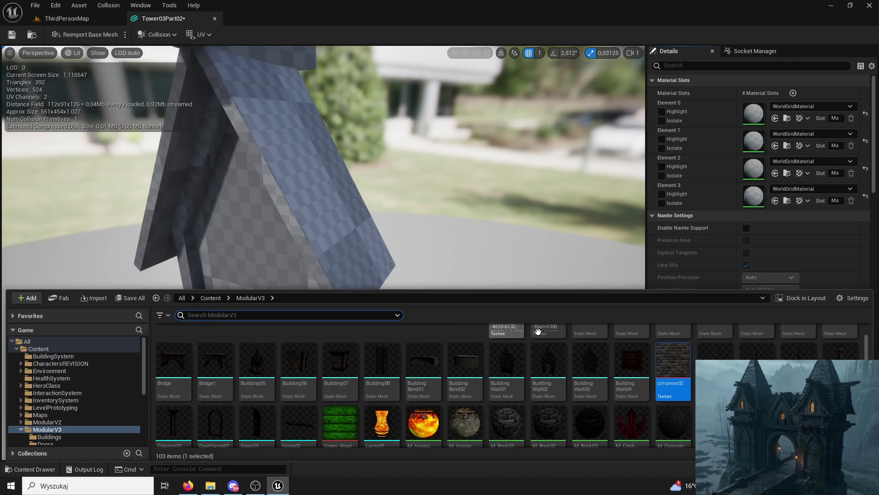
pyautogui.scroll(1, 616, 380)
pyautogui.scroll(-2, 612, 367)
pyautogui.moveTo(506, 364)
pyautogui.mouseDown()
pyautogui.moveTo(710, 140)
pyautogui.moveTo(775, 146)
pyautogui.mouseUp()
pyautogui.click(775, 145)
pyautogui.scroll(-2, 573, 374)
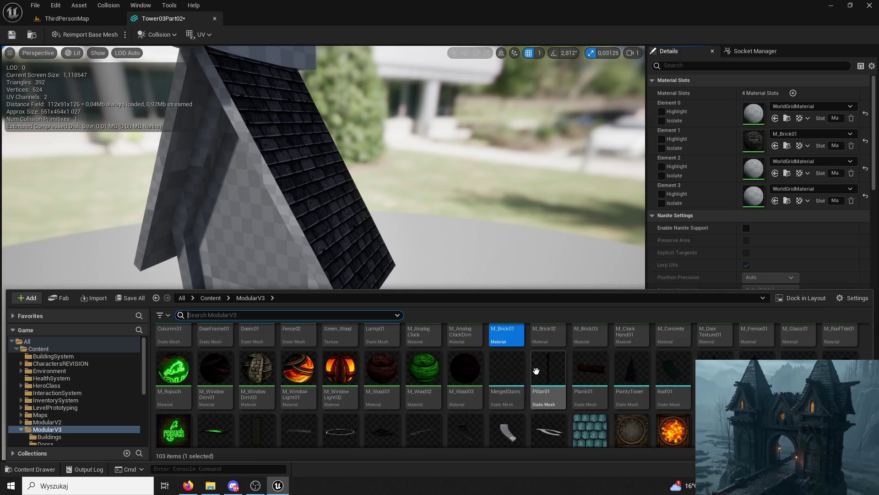
pyautogui.scroll(3, 641, 373)
pyautogui.moveTo(756, 394); pyautogui.dragTo(715, 140)
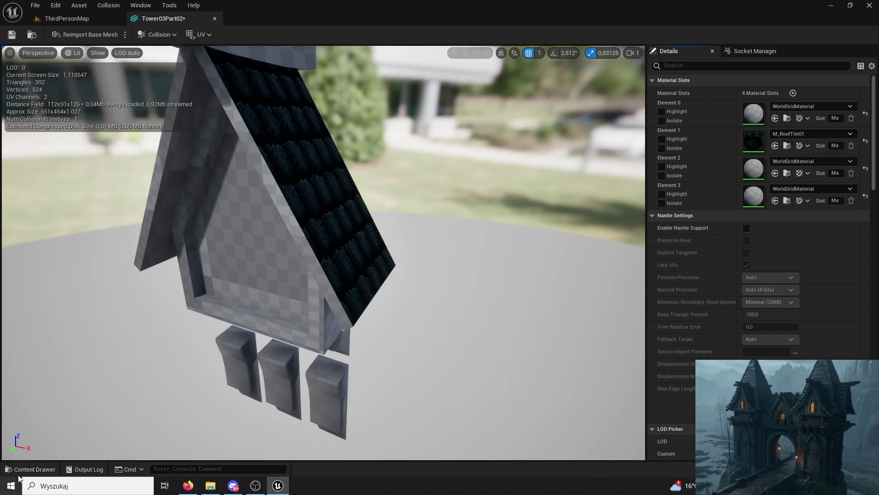
# Assign M_Wood01 to the Element 2 roof frame slot
pyautogui.click(20, 470)
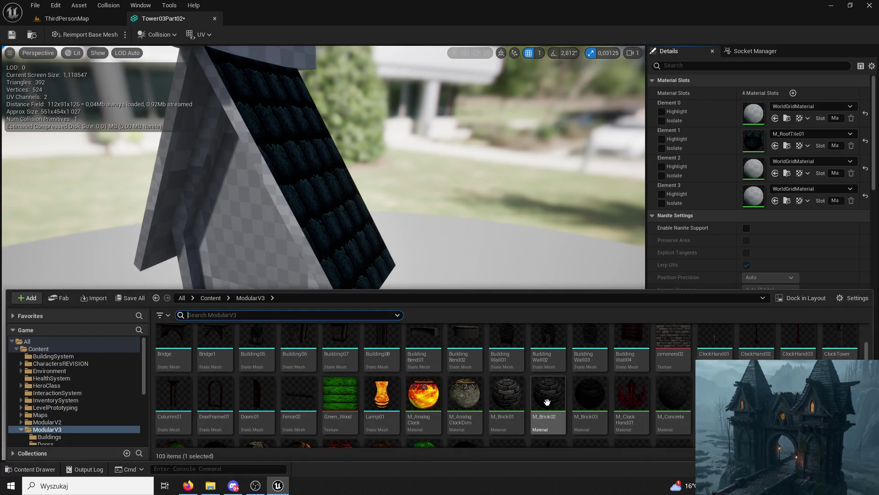
pyautogui.scroll(-1, 547, 401)
pyautogui.click(382, 396)
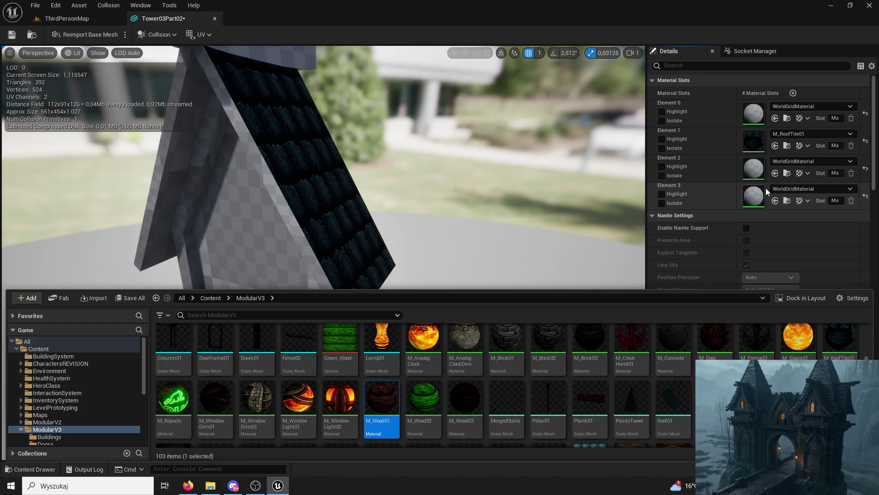
pyautogui.click(775, 173)
pyautogui.moveTo(492, 261); pyautogui.dragTo(499, 247)
pyautogui.moveTo(391, 339)
pyautogui.mouseDown()
pyautogui.moveTo(403, 330)
pyautogui.moveTo(396, 341)
pyautogui.moveTo(391, 334)
pyautogui.mouseUp()
# Assign M_Brick01 to Element 0 and Element 3, undoing one wrong-slot attempt
pyautogui.click(25, 467)
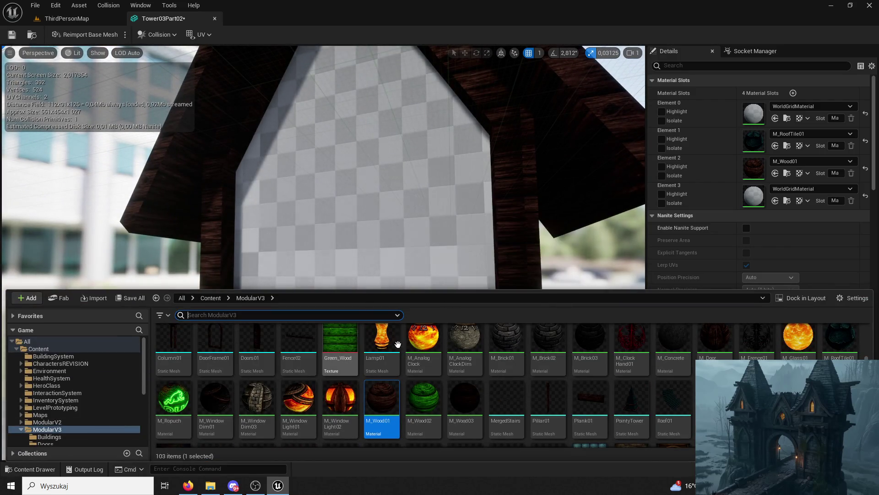
pyautogui.click(511, 335)
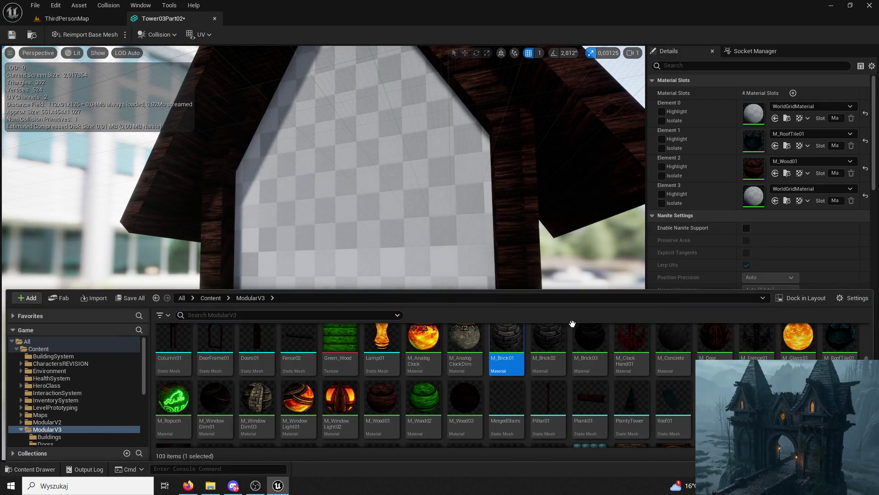
pyautogui.click(776, 201)
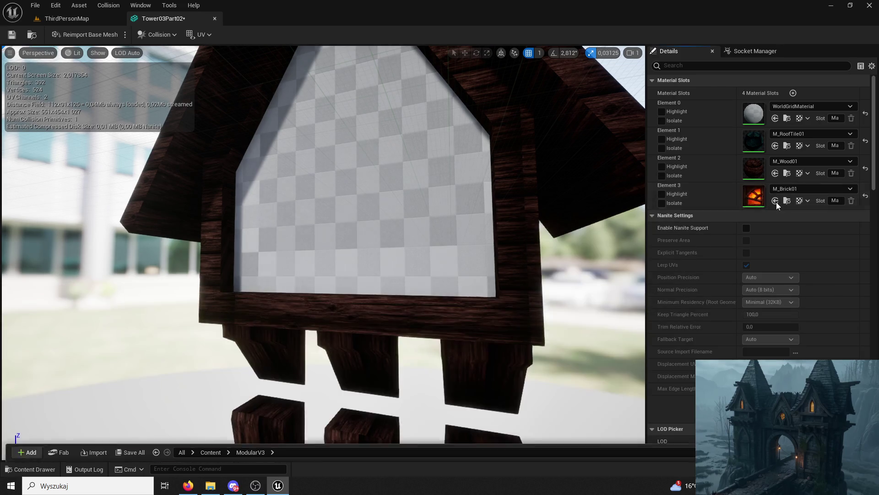
pyautogui.hotkey('ctrl', 'z')
pyautogui.click(776, 119)
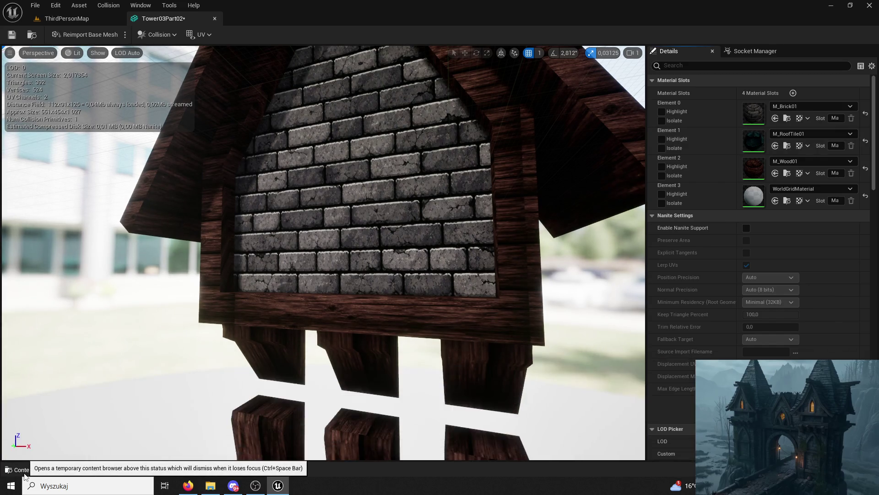
pyautogui.moveTo(275, 284)
pyautogui.mouseDown()
pyautogui.moveTo(275, 275)
pyautogui.moveTo(275, 320)
pyautogui.moveTo(293, 302)
pyautogui.moveTo(279, 330)
pyautogui.moveTo(284, 366)
pyautogui.moveTo(308, 170)
pyautogui.mouseUp()
pyautogui.click(776, 201)
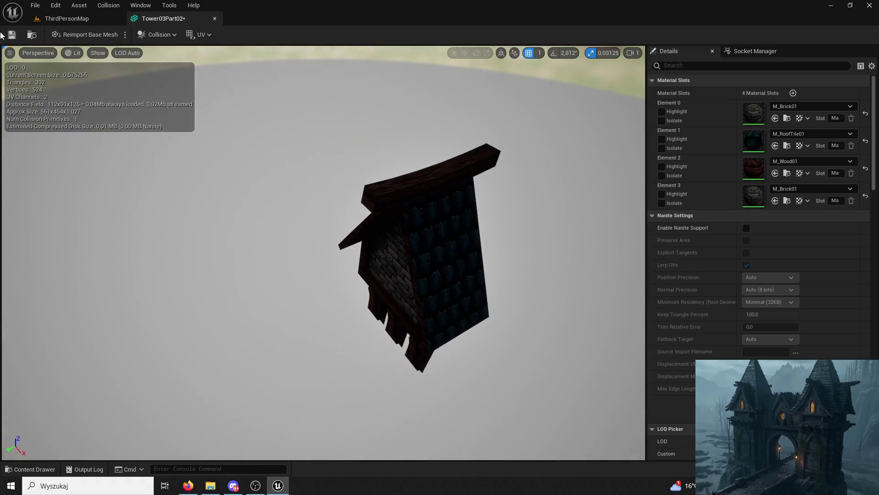
# Back in the level, slide Tower03Part02 along X and raise it onto the tower top
pyautogui.click(215, 17)
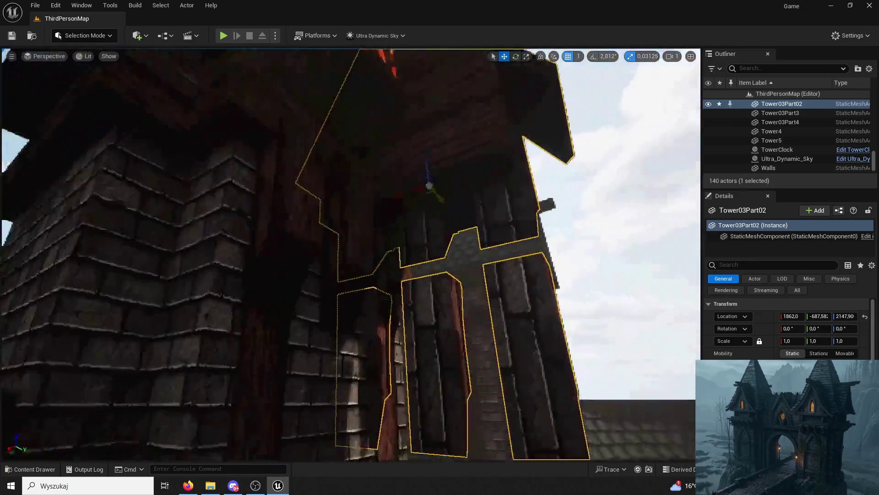
pyautogui.moveTo(294, 183); pyautogui.dragTo(284, 140)
pyautogui.moveTo(318, 166); pyautogui.dragTo(422, 172)
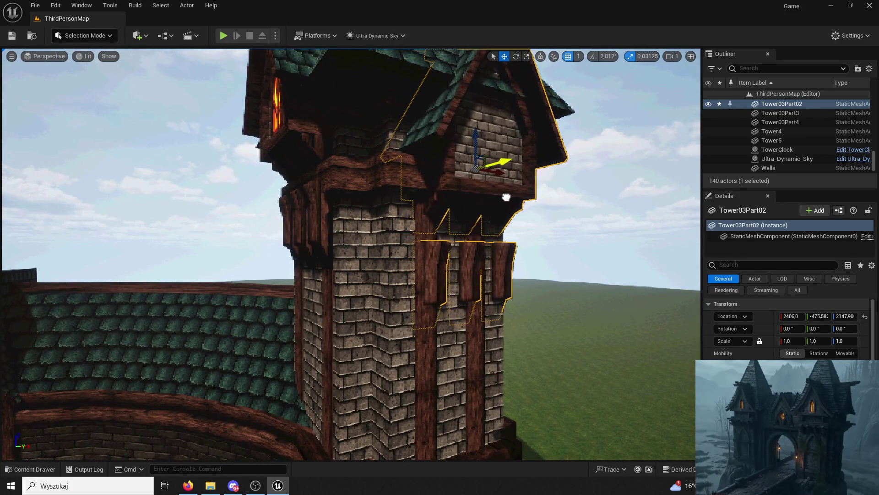
pyautogui.moveTo(522, 192)
pyautogui.mouseDown()
pyautogui.moveTo(540, 171)
pyautogui.moveTo(517, 149)
pyautogui.moveTo(483, 153)
pyautogui.moveTo(478, 137)
pyautogui.mouseUp()
pyautogui.moveTo(422, 240)
pyautogui.mouseDown()
pyautogui.moveTo(487, 228)
pyautogui.moveTo(486, 156)
pyautogui.moveTo(460, 194)
pyautogui.mouseUp()
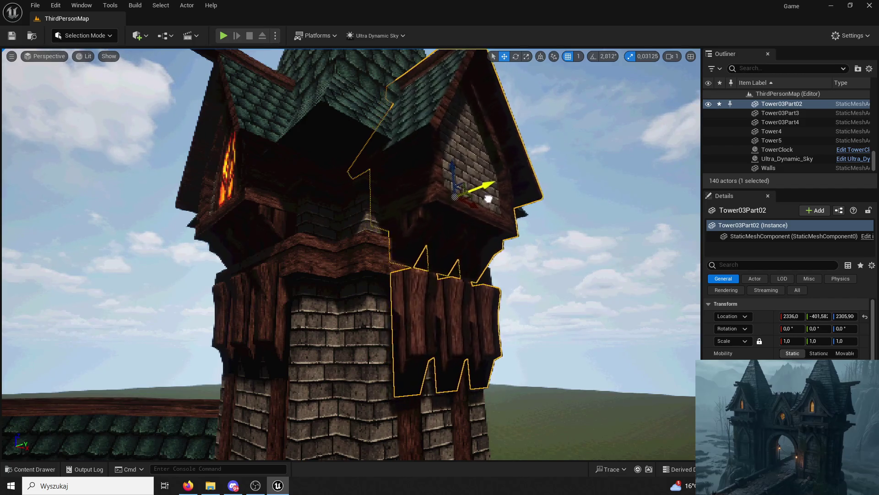
# From a front view, select the right column's wooden planks
pyautogui.moveTo(473, 200)
pyautogui.mouseDown()
pyautogui.moveTo(463, 202)
pyautogui.moveTo(471, 208)
pyautogui.moveTo(442, 209)
pyautogui.moveTo(442, 183)
pyautogui.moveTo(363, 311)
pyautogui.moveTo(373, 363)
pyautogui.mouseUp()
pyautogui.click(369, 160)
pyautogui.keyDown('ctrl'); pyautogui.click(364, 311); pyautogui.keyUp('ctrl')
# Add Plank23, shift the three right-column planks along X, and switch to scaling
pyautogui.keyDown('ctrl'); pyautogui.click(366, 398); pyautogui.keyUp('ctrl')
pyautogui.moveTo(348, 393)
pyautogui.mouseDown()
pyautogui.moveTo(461, 349)
pyautogui.moveTo(440, 375)
pyautogui.moveTo(434, 402)
pyautogui.mouseUp()
pyautogui.moveTo(378, 359); pyautogui.dragTo(407, 360)
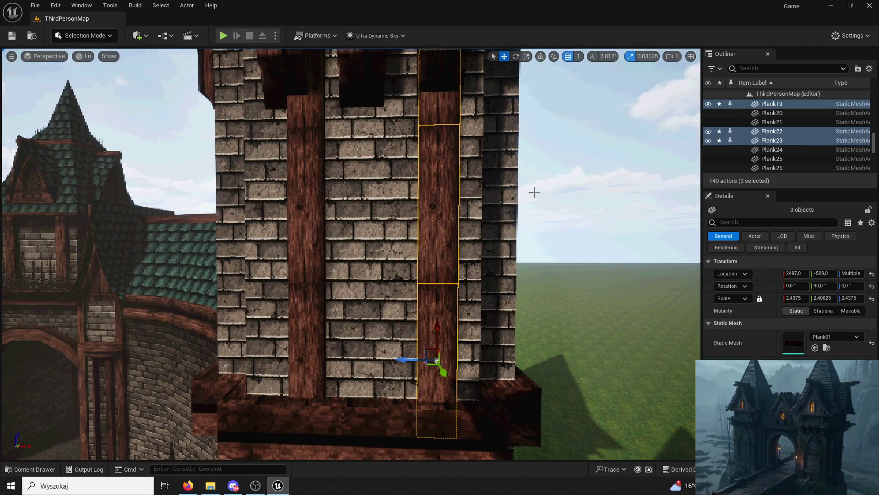
pyautogui.click(527, 56)
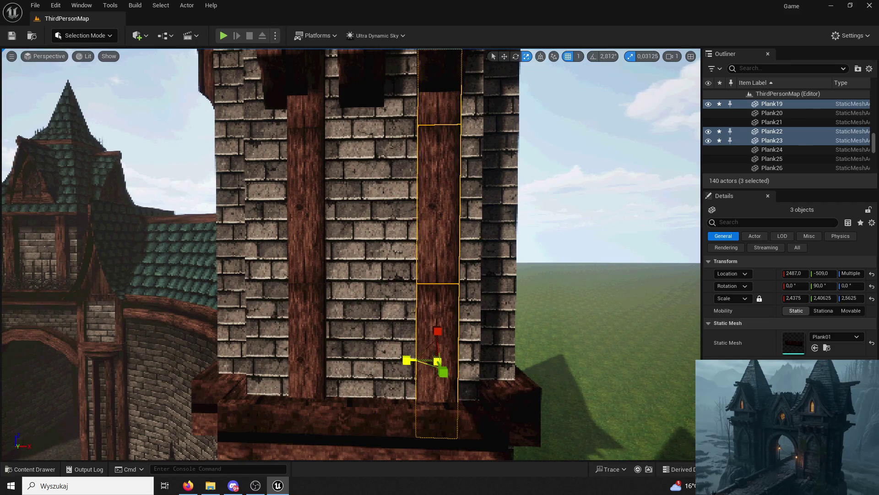
# Select the three left-column planks and move them from X 2226 to 2187
pyautogui.click(363, 367)
pyautogui.click(314, 339)
pyautogui.keyDown('ctrl'); pyautogui.click(316, 241); pyautogui.keyUp('ctrl')
pyautogui.keyDown('ctrl'); pyautogui.click(314, 112); pyautogui.keyUp('ctrl')
pyautogui.click(504, 56)
pyautogui.scroll(-5, 304, 133)
pyautogui.moveTo(298, 149); pyautogui.dragTo(279, 150)
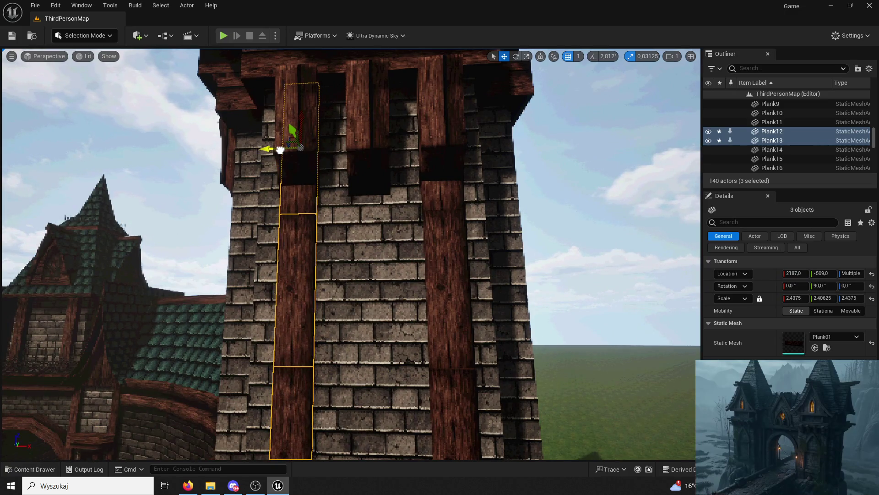
pyautogui.click(507, 84)
pyautogui.click(526, 56)
pyautogui.hotkey('ctrl', 'z')
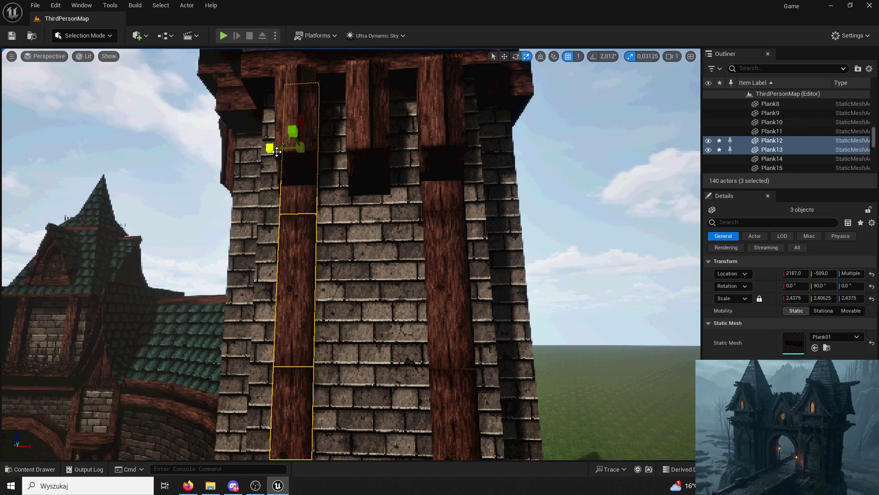
pyautogui.hotkey('ctrl', 'y')
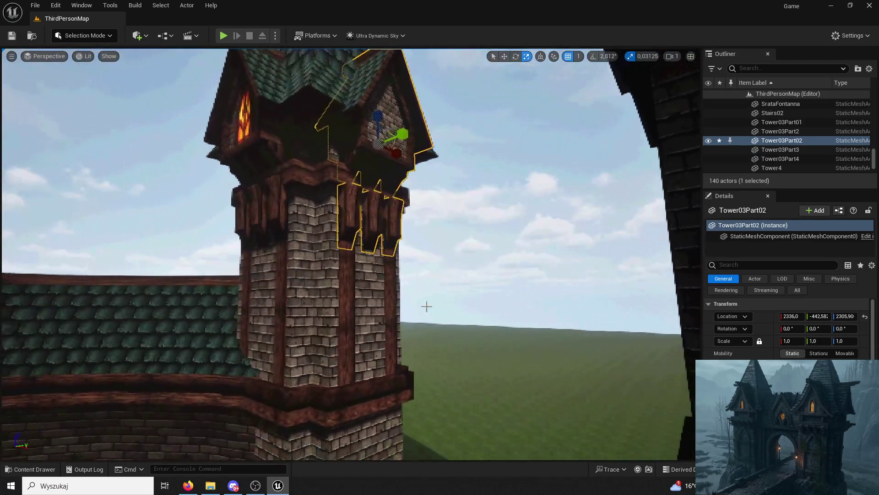
pyautogui.click(425, 304)
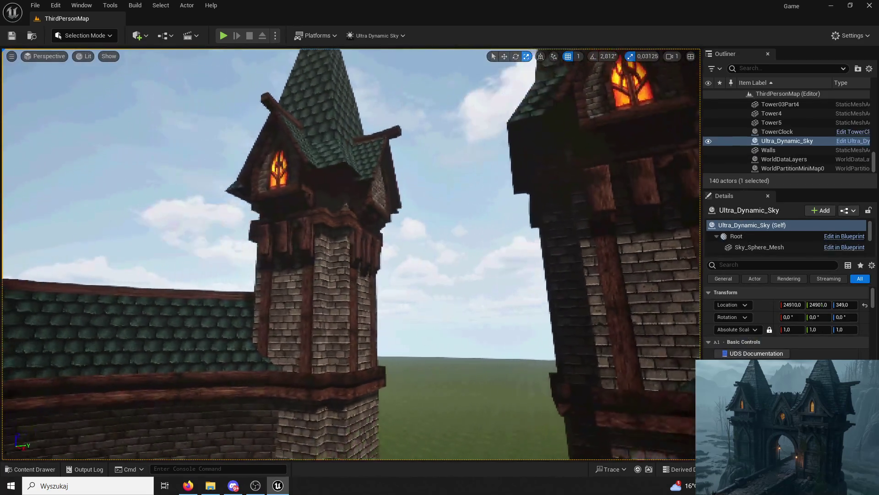
pyautogui.hotkey('ctrl', 'z')
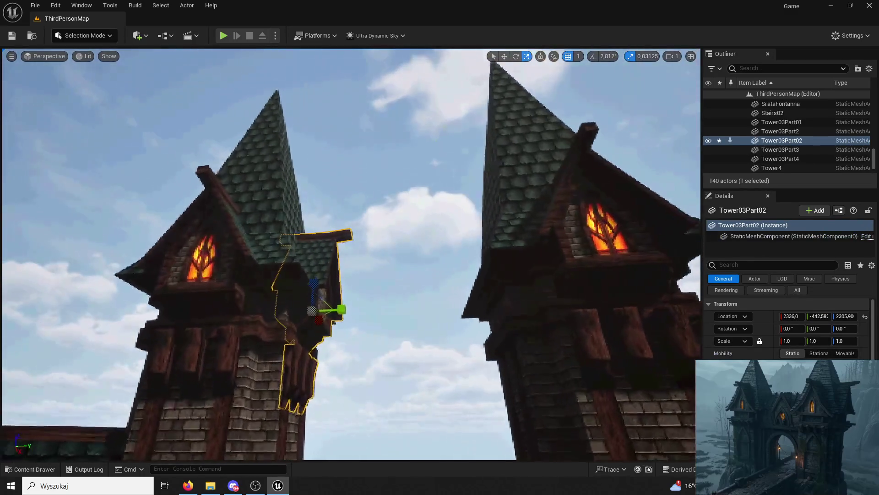
# Duplicate Tower03Part02 and slide the 180°-rotated copy along Y to about 478 on the neighbouring tower
pyautogui.press('w')
pyautogui.hotkey('ctrl', 'd')
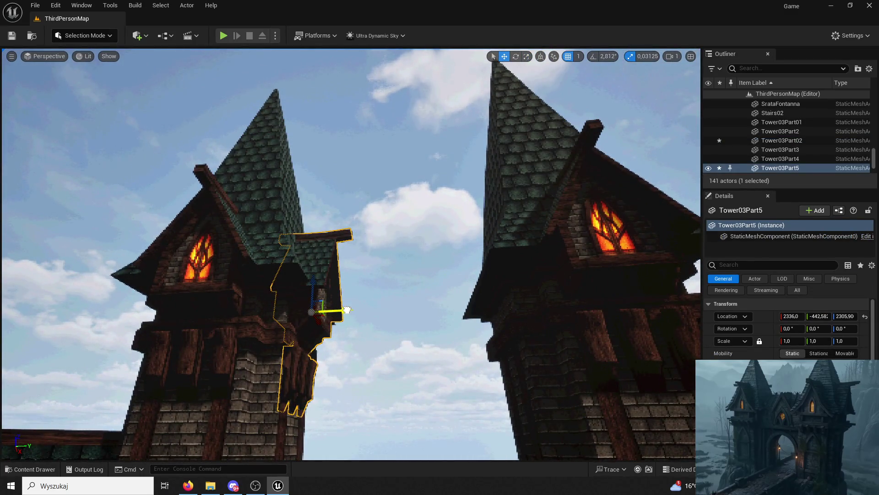
pyautogui.moveTo(346, 310); pyautogui.dragTo(479, 305)
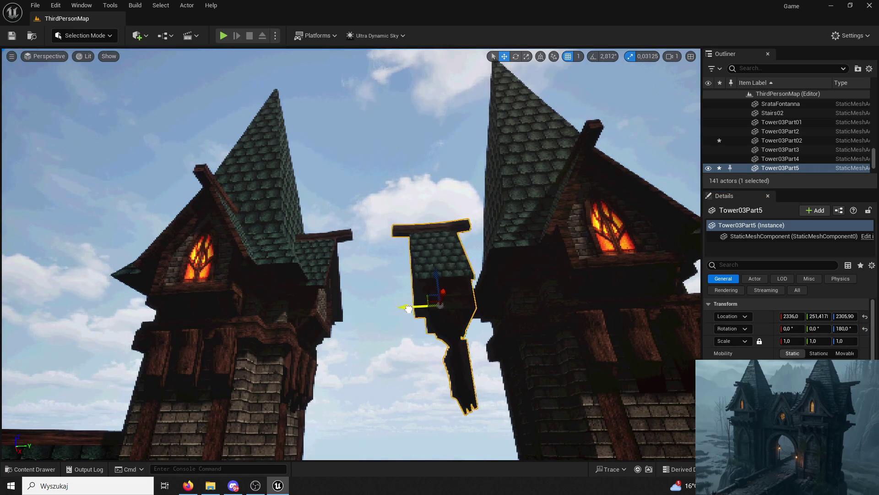
pyautogui.moveTo(456, 311); pyautogui.dragTo(476, 141)
pyautogui.moveTo(425, 108)
pyautogui.mouseDown()
pyautogui.moveTo(408, 112)
pyautogui.moveTo(425, 127)
pyautogui.moveTo(420, 133)
pyautogui.mouseUp()
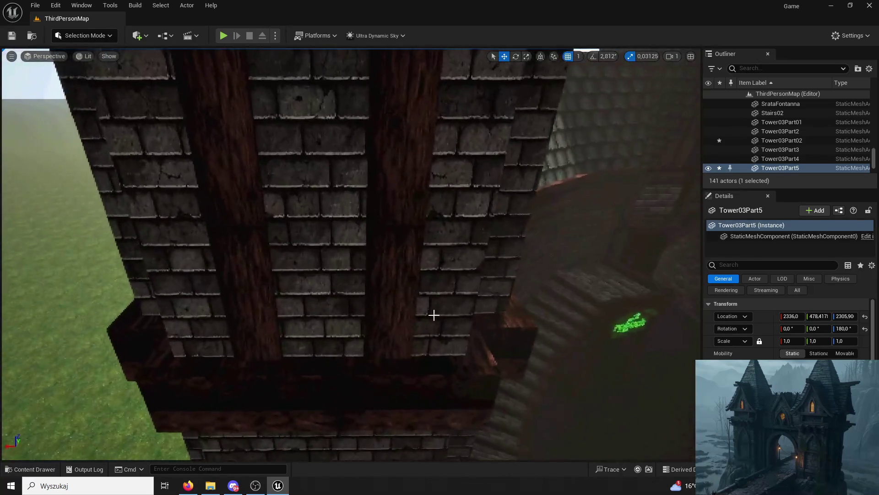
pyautogui.click(395, 188)
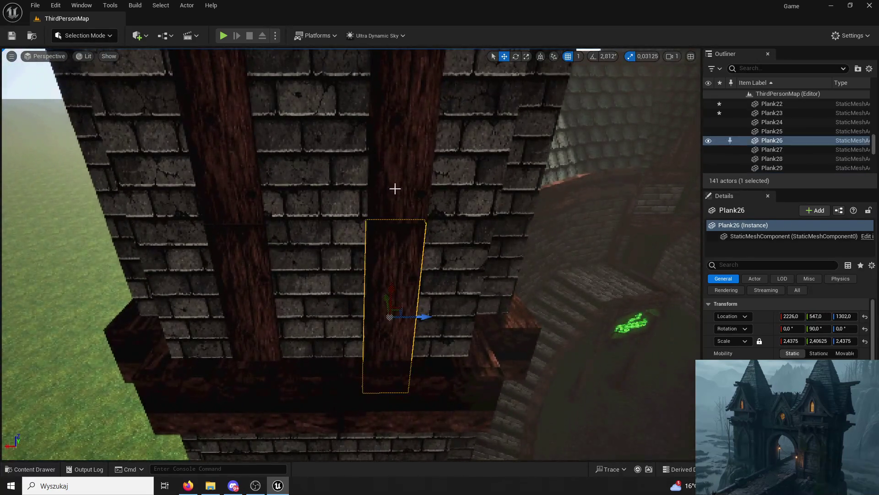
# Select the right plank column on Tower4 and shift it from X 2433 to 2488
pyautogui.keyDown('ctrl'); pyautogui.click(395, 189); pyautogui.keyUp('ctrl')
pyautogui.scroll(-5, 394, 188)
pyautogui.keyDown('ctrl'); pyautogui.click(393, 180); pyautogui.keyUp('ctrl')
pyautogui.moveTo(415, 181); pyautogui.dragTo(431, 181)
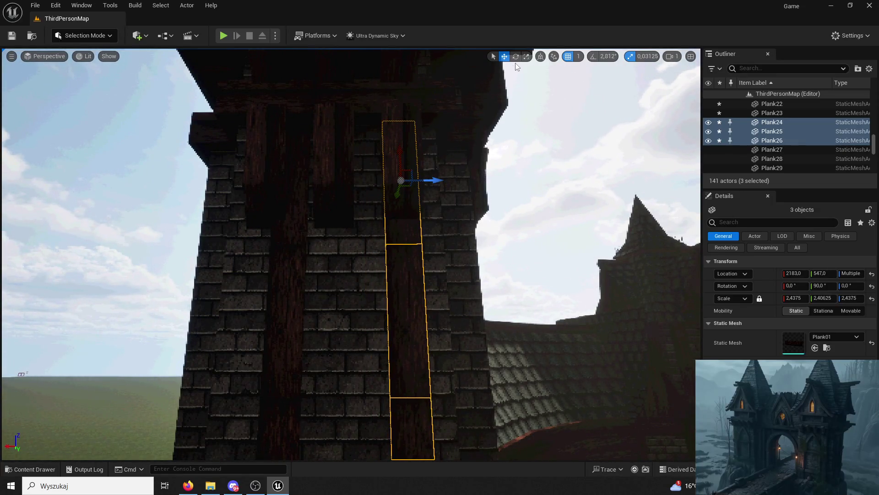
pyautogui.click(419, 201)
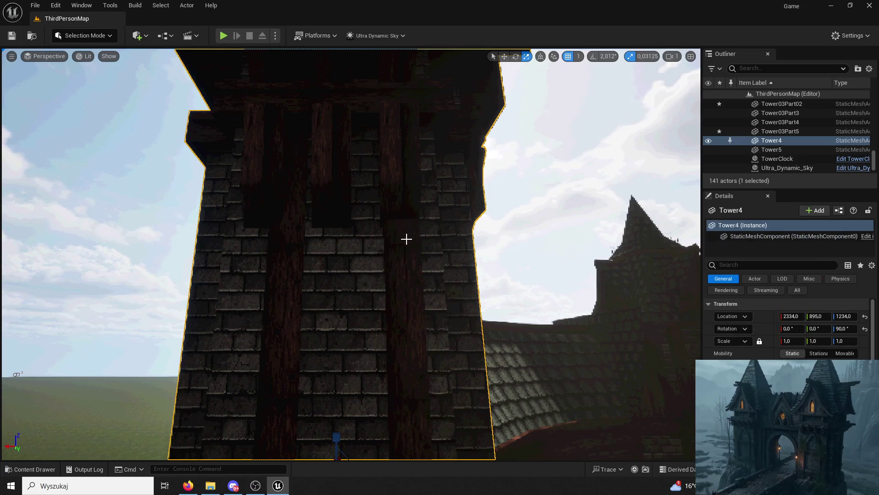
pyautogui.hotkey('ctrl', 'z')
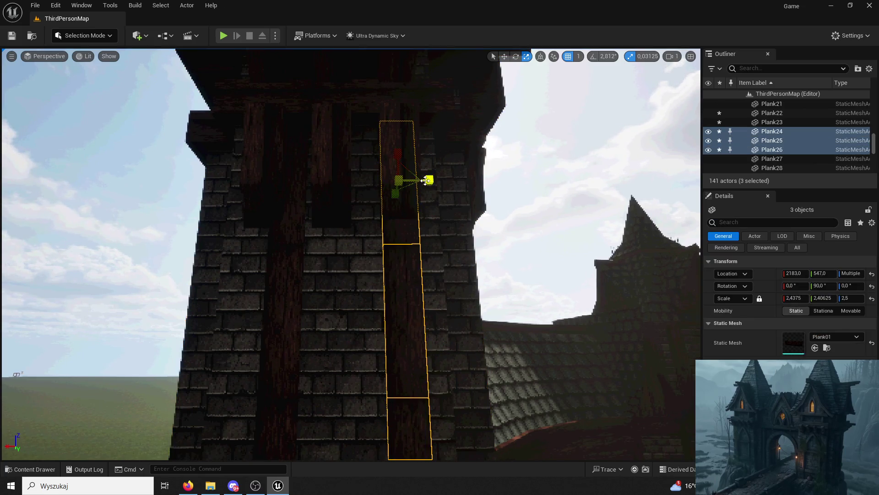
pyautogui.hotkey('ctrl', 'z')
pyautogui.hotkey('ctrl', 'z')
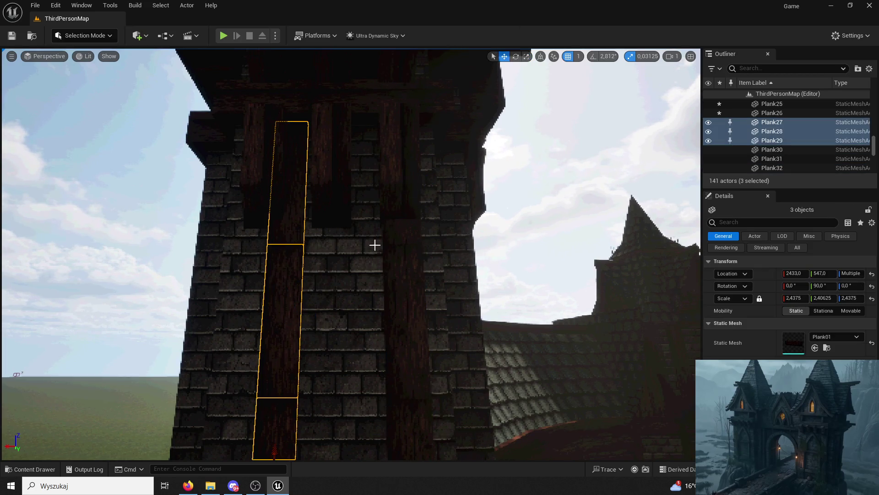
# Move the left-column planks along the wall, then frame the whole Tower4
pyautogui.moveTo(293, 412); pyautogui.dragTo(323, 373)
pyautogui.moveTo(359, 347); pyautogui.dragTo(334, 345)
pyautogui.click(482, 81)
pyautogui.click(292, 130)
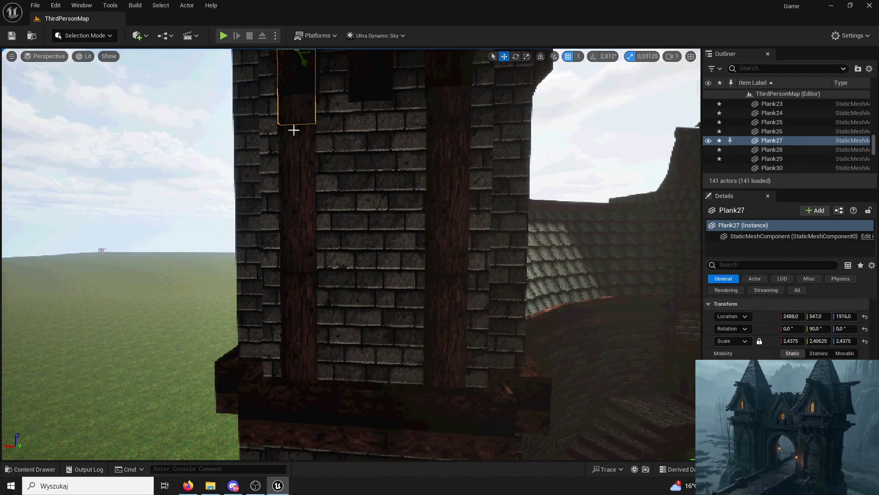
pyautogui.keyDown('ctrl'); pyautogui.click(296, 340); pyautogui.keyUp('ctrl')
pyautogui.keyDown('ctrl'); pyautogui.click(297, 202); pyautogui.keyUp('ctrl')
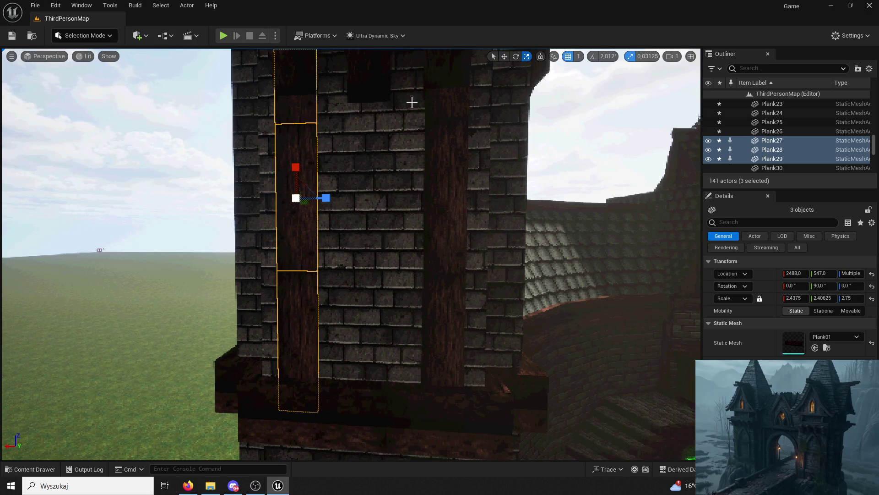
pyautogui.click(408, 182)
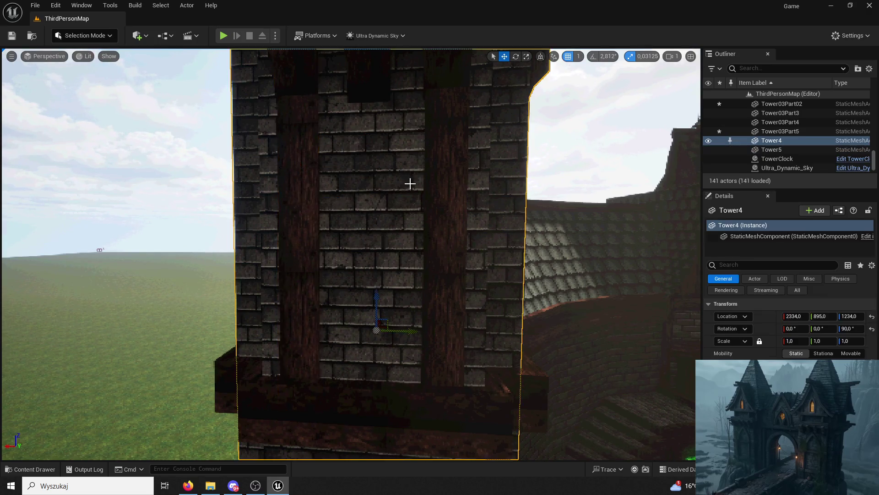
pyautogui.press('f')
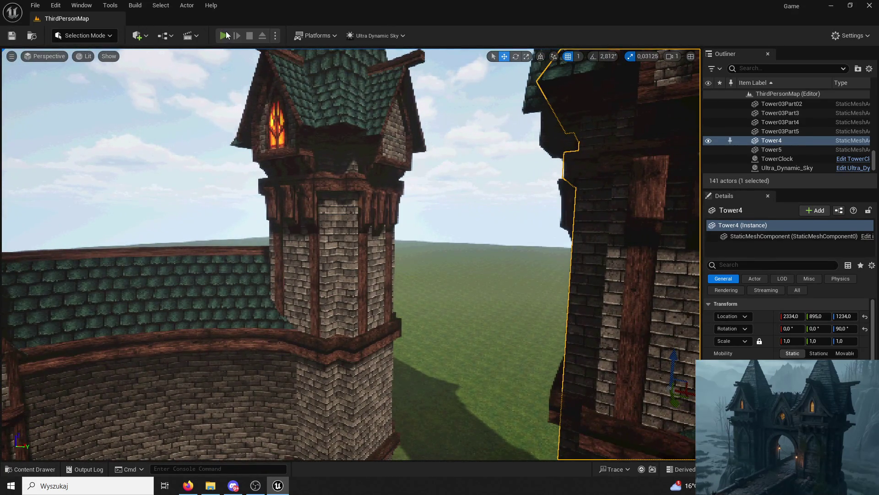
pyautogui.click(224, 36)
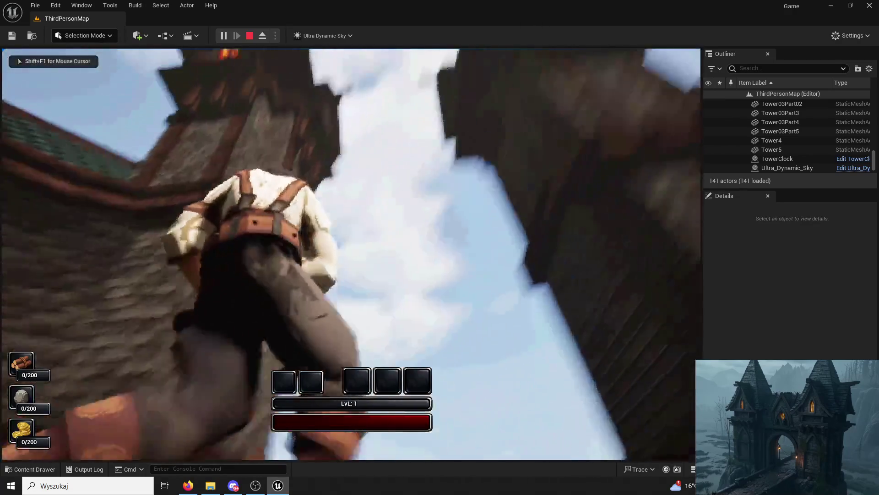
# Run the character up the stone stairs, jump onto the platform toward the towers, then stop playing
pyautogui.press('w')
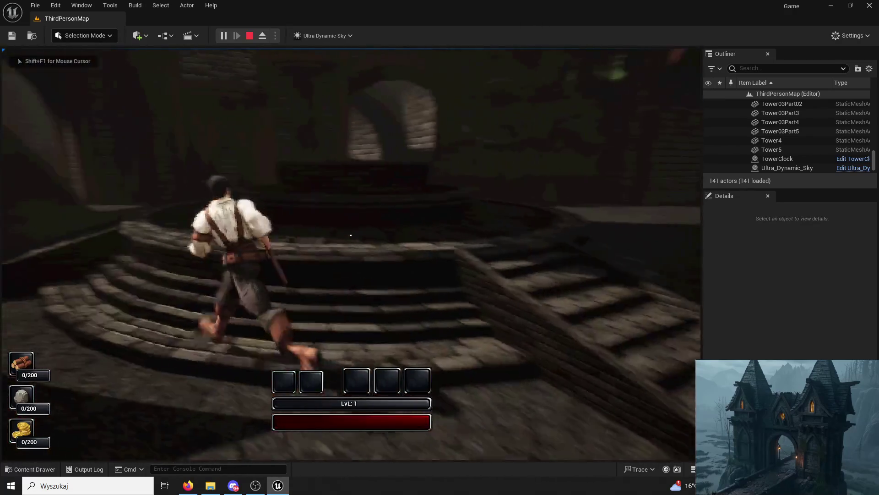
pyautogui.press('space')
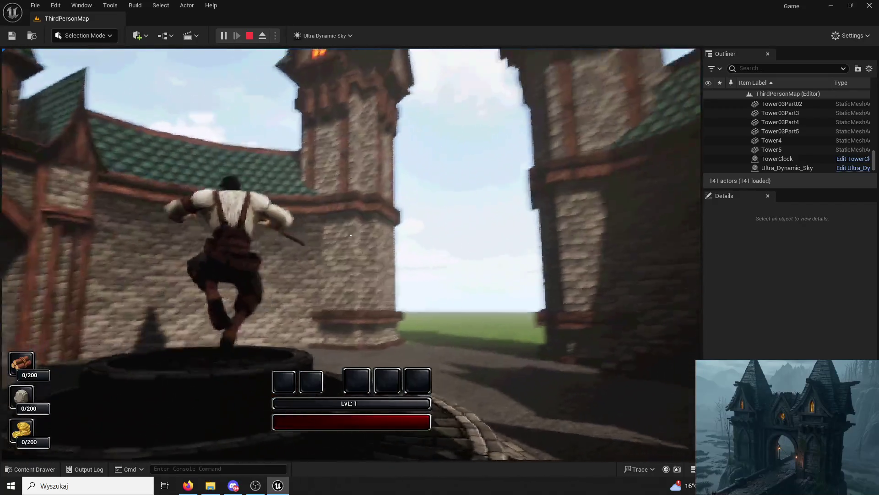
pyautogui.press('space')
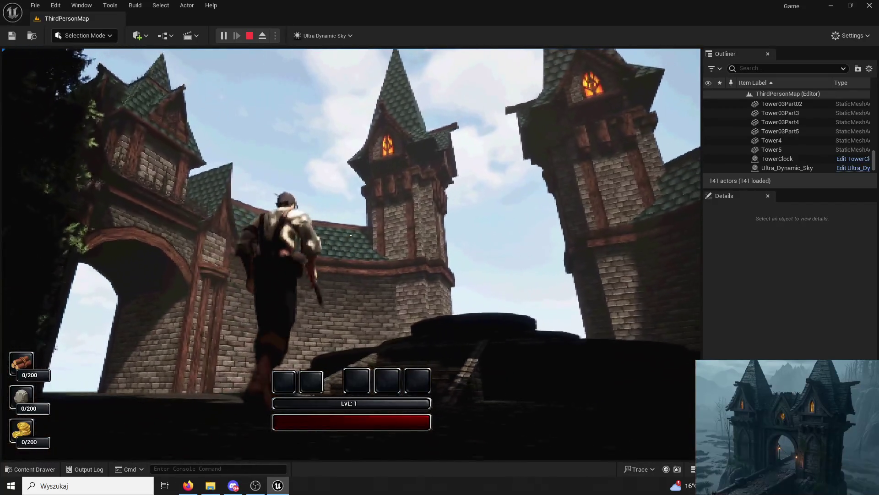
pyautogui.press('Escape')
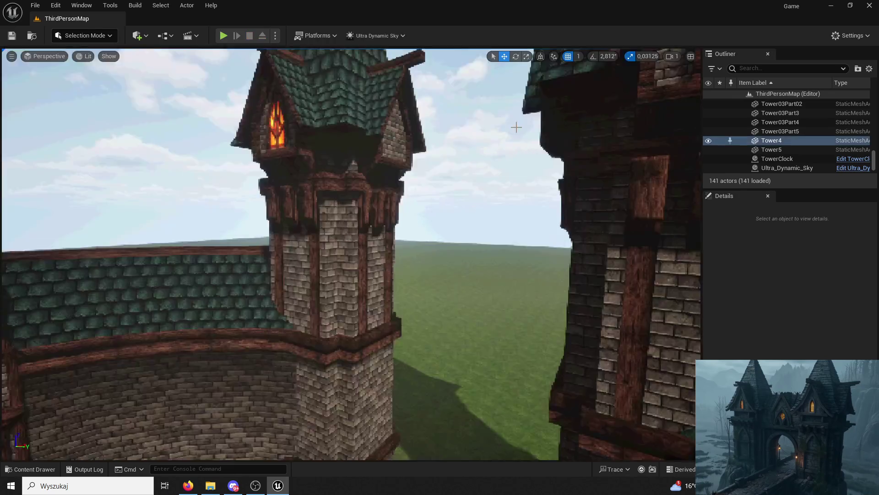
# Select the seven wooden trim planks on the tower
pyautogui.scroll(5, 348, 252)
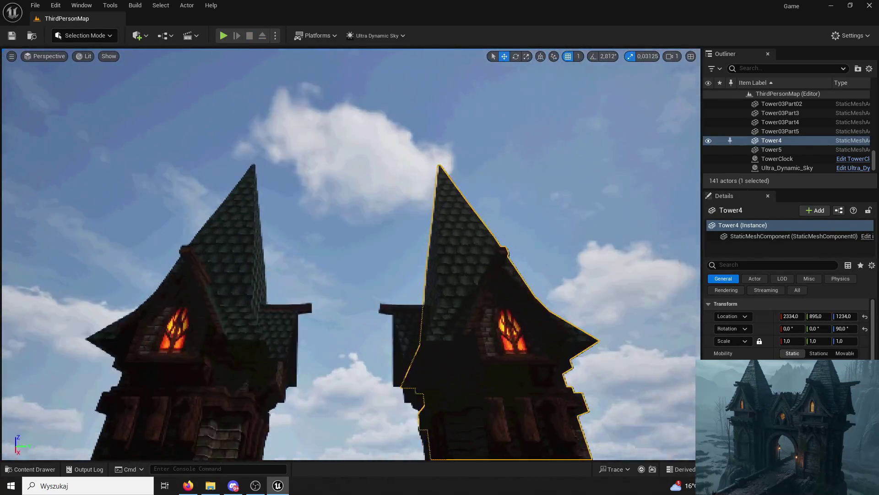
pyautogui.click(403, 206)
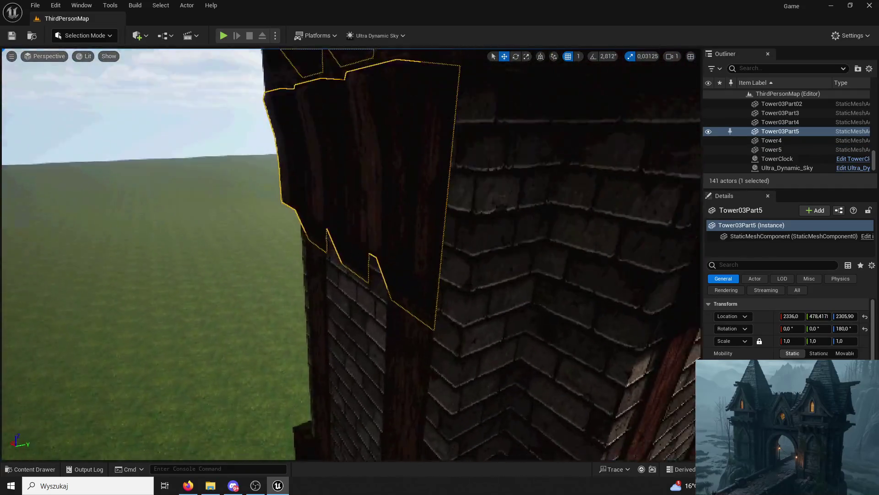
pyautogui.keyDown('ctrl'); pyautogui.click(522, 289); pyautogui.keyUp('ctrl')
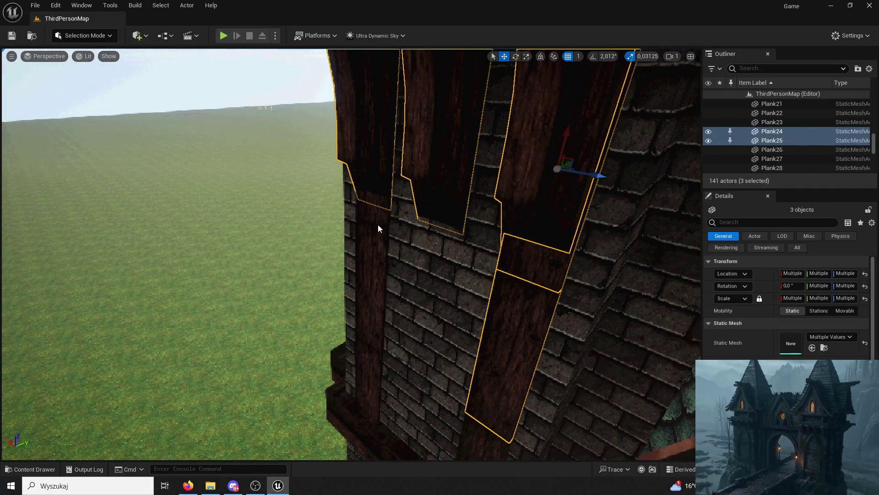
pyautogui.keyDown('ctrl'); pyautogui.click(373, 210); pyautogui.keyUp('ctrl')
pyautogui.keyDown('ctrl'); pyautogui.click(363, 349); pyautogui.keyUp('ctrl')
pyautogui.keyDown('ctrl'); pyautogui.click(471, 432); pyautogui.keyUp('ctrl')
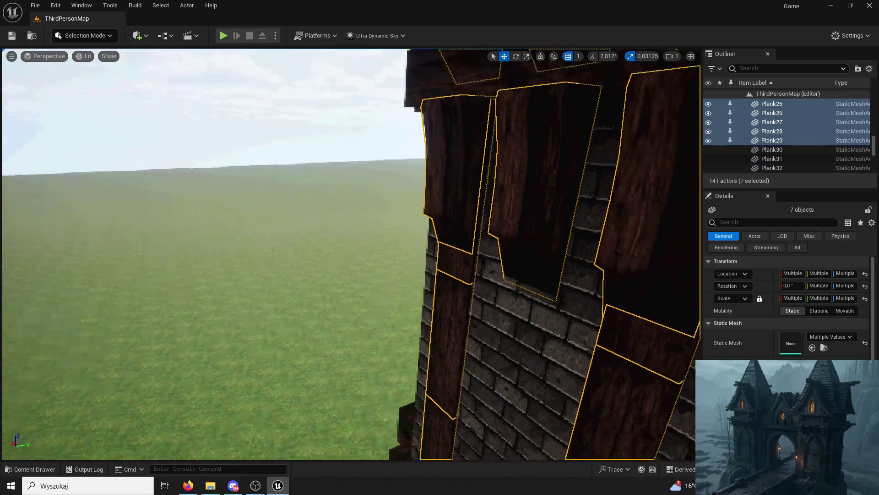
pyautogui.scroll(-5, 463, 386)
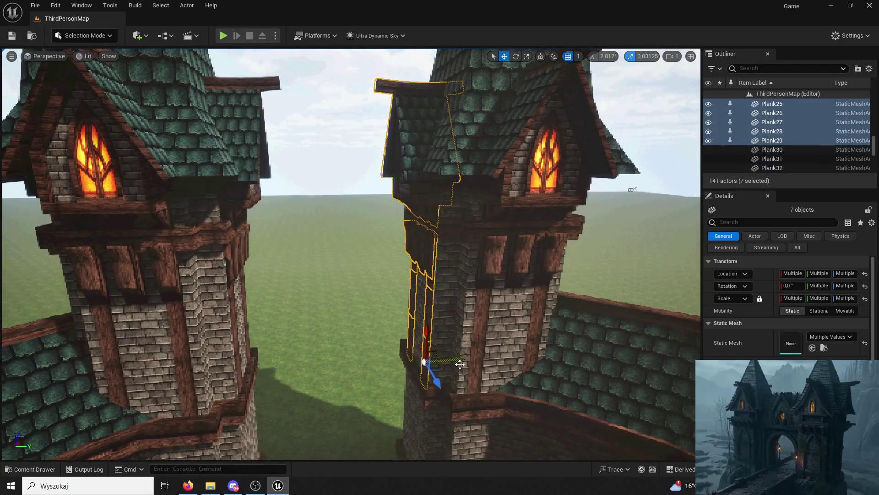
# Duplicate the seven planks and move the copies onto the left tower, aligning them
pyautogui.hotkey('ctrl', 'd')
pyautogui.moveTo(389, 186)
pyautogui.mouseDown()
pyautogui.moveTo(80, 215)
pyautogui.moveTo(60, 229)
pyautogui.moveTo(69, 227)
pyautogui.mouseUp()
pyautogui.press('f')
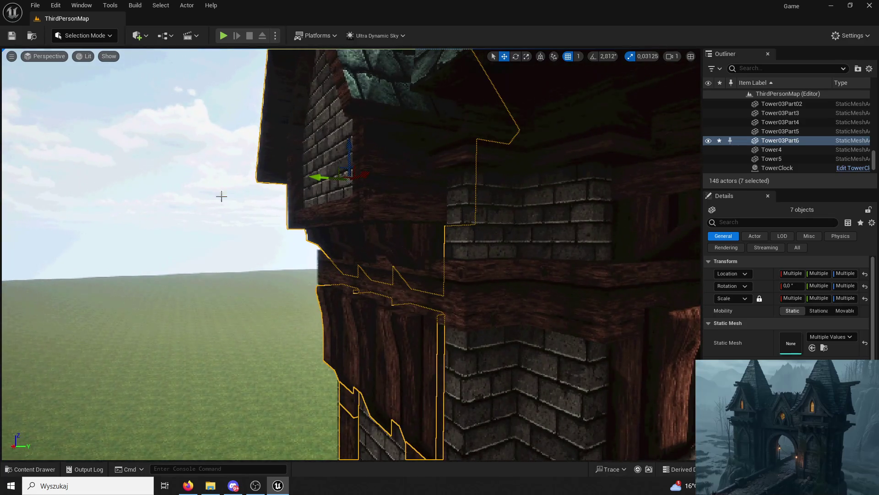
pyautogui.moveTo(323, 179)
pyautogui.mouseDown()
pyautogui.moveTo(332, 184)
pyautogui.moveTo(317, 188)
pyautogui.moveTo(335, 193)
pyautogui.moveTo(347, 236)
pyautogui.moveTo(399, 275)
pyautogui.mouseUp()
pyautogui.click(412, 287)
# Select the four planks and two timber trim pieces on the tower
pyautogui.click(408, 296)
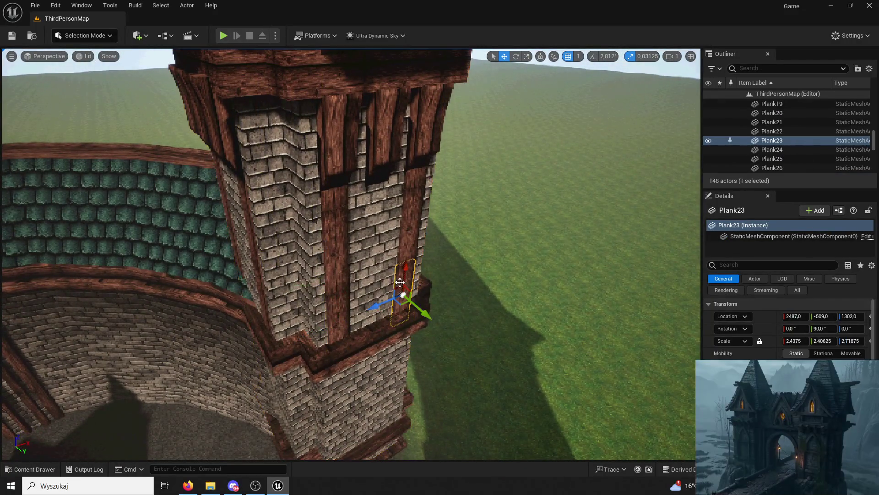
pyautogui.keyDown('ctrl'); pyautogui.click(336, 332); pyautogui.keyUp('ctrl')
pyautogui.keyDown('ctrl'); pyautogui.click(336, 271); pyautogui.keyUp('ctrl')
pyautogui.keyDown('ctrl'); pyautogui.click(415, 190); pyautogui.keyUp('ctrl')
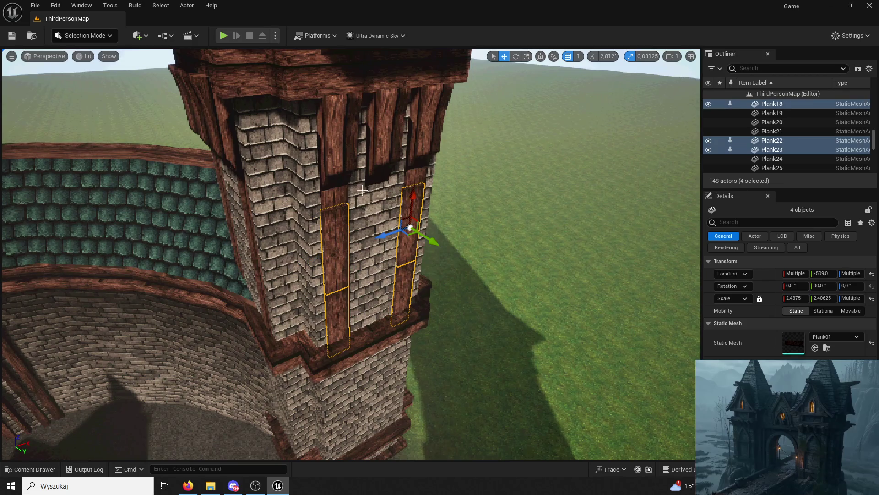
pyautogui.keyDown('ctrl'); pyautogui.click(415, 147); pyautogui.keyUp('ctrl')
pyautogui.keyDown('ctrl'); pyautogui.click(389, 73); pyautogui.keyUp('ctrl')
# Fly the viewport around the tower to frame the selected trim section
pyautogui.moveTo(389, 73); pyautogui.dragTo(378, 153)
pyautogui.moveTo(444, 245)
pyautogui.mouseDown()
pyautogui.moveTo(490, 269)
pyautogui.moveTo(471, 279)
pyautogui.moveTo(379, 176)
pyautogui.moveTo(328, 176)
pyautogui.mouseUp()
pyautogui.moveTo(563, 245); pyautogui.dragTo(600, 258)
pyautogui.moveTo(529, 124); pyautogui.dragTo(519, 143)
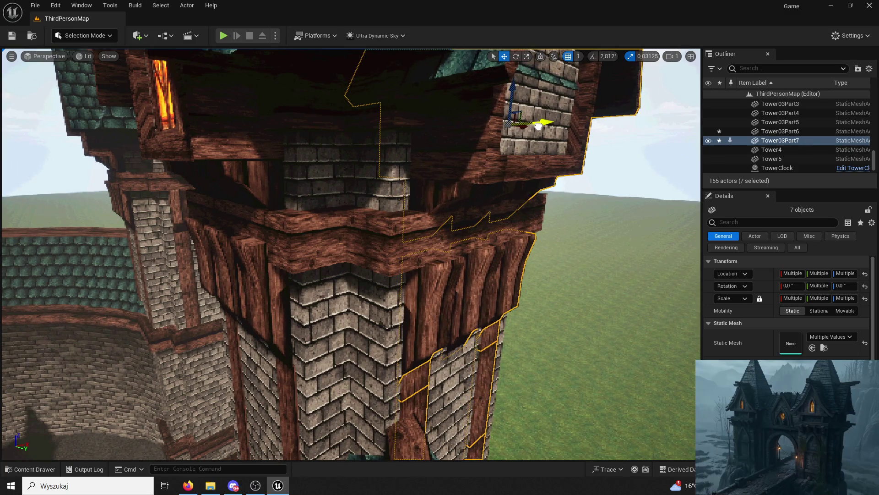
pyautogui.scroll(-10, 206, 98)
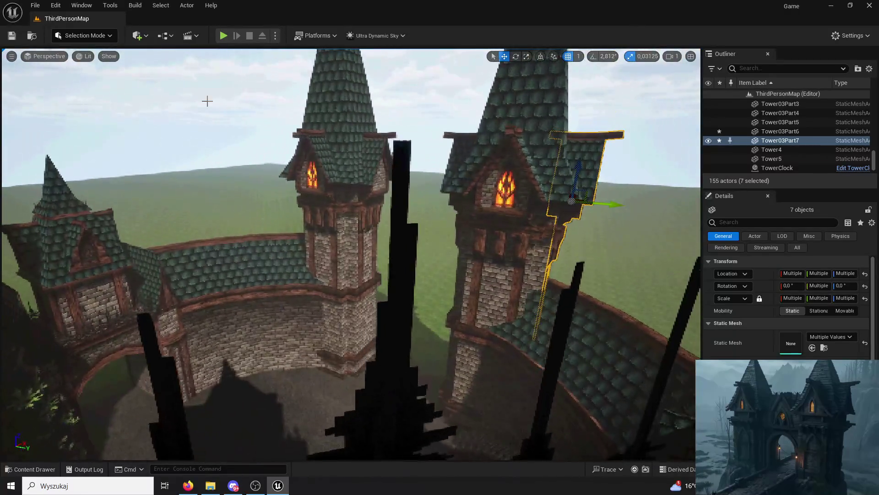
pyautogui.click(222, 35)
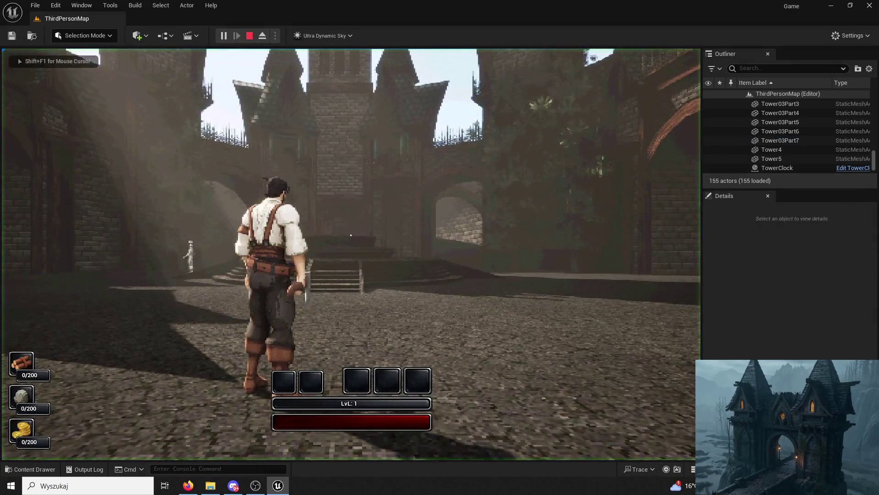
pyautogui.press('w')
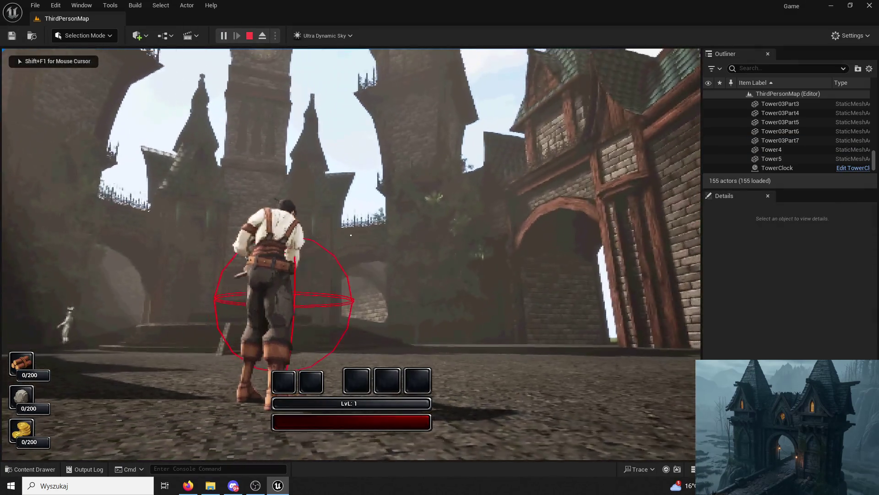
pyautogui.press('w')
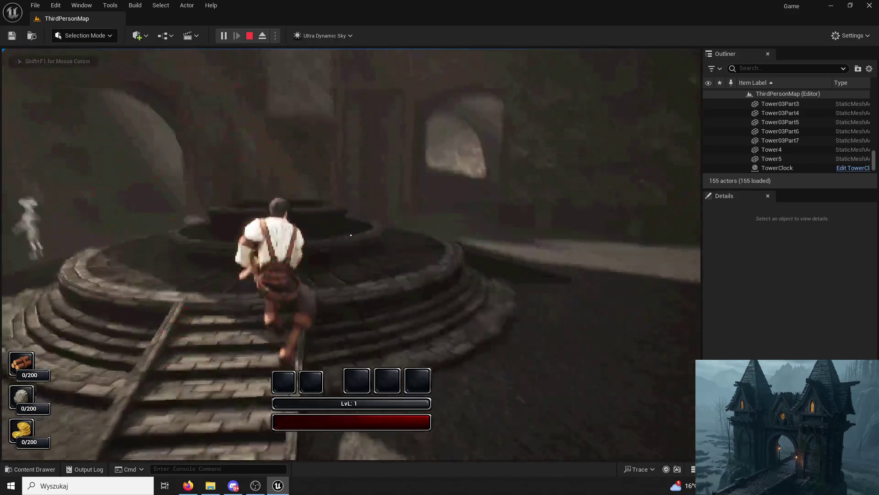
pyautogui.press('w')
pyautogui.press('space')
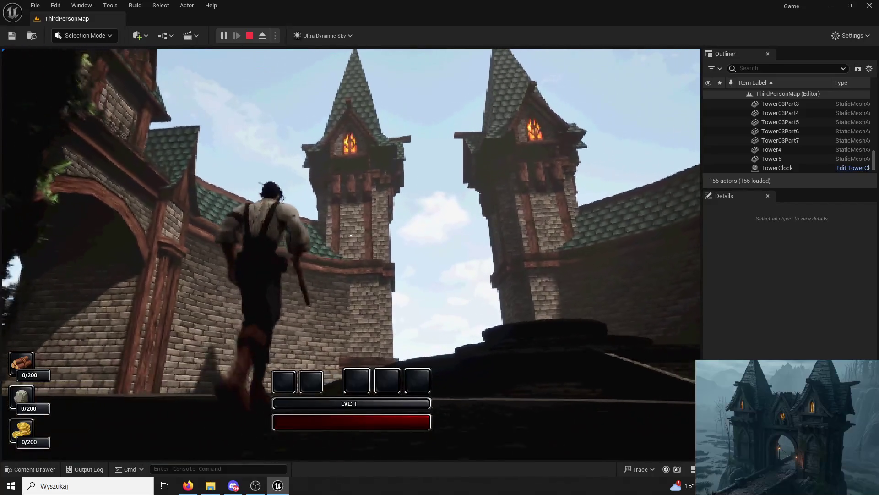
pyautogui.press('space')
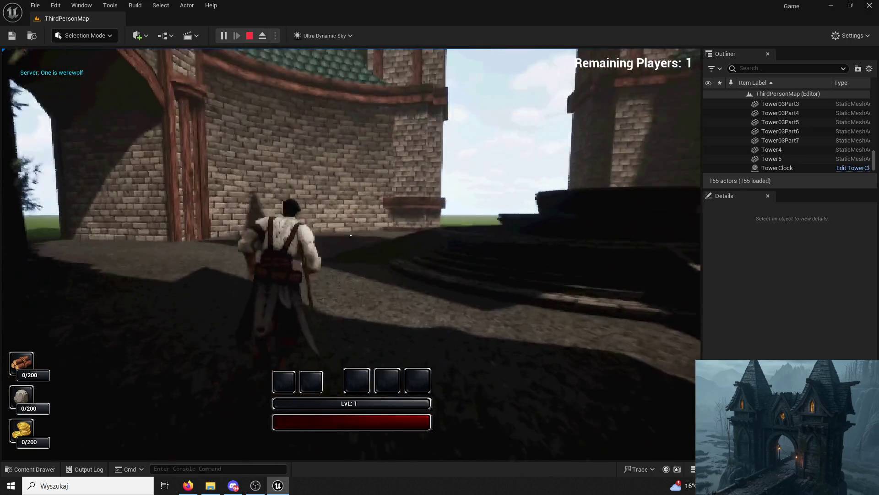
pyautogui.press('Escape')
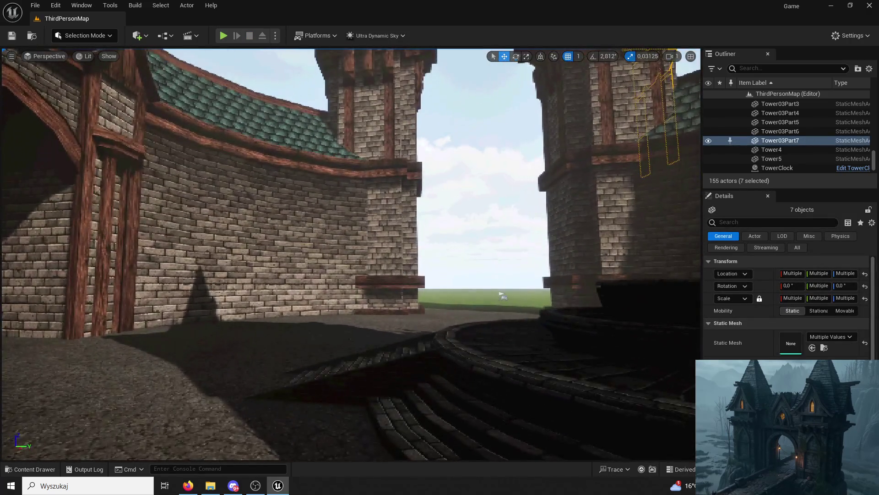
# Copy the two small planks from high on the tower down the wall
pyautogui.click(375, 206)
pyautogui.scroll(5, 139, 403)
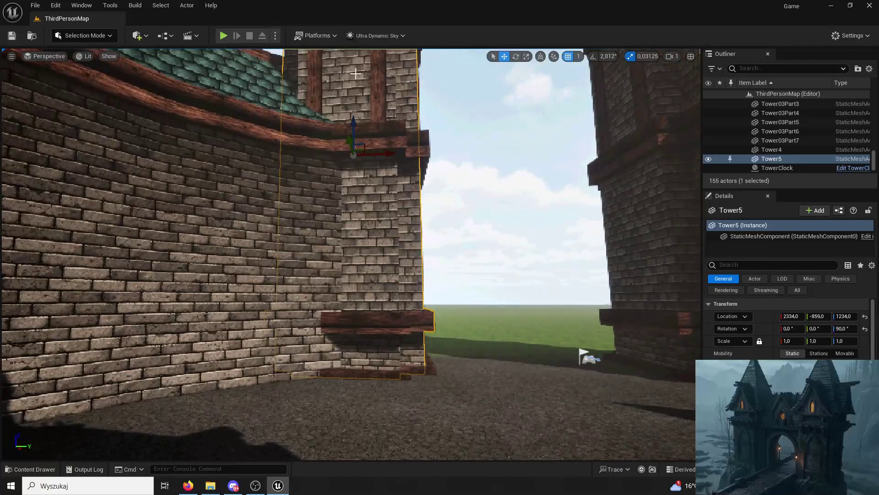
pyautogui.scroll(-3, 374, 106)
pyautogui.click(376, 138)
pyautogui.keyDown('ctrl'); pyautogui.click(376, 95); pyautogui.keyUp('ctrl')
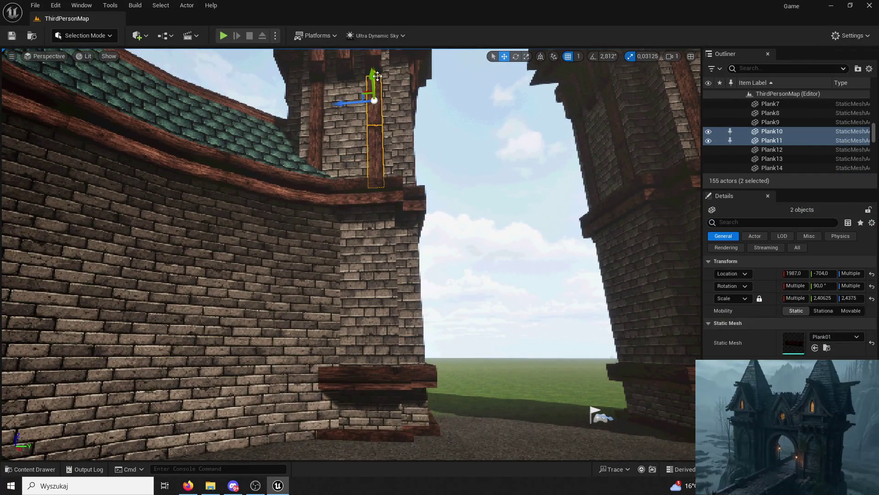
pyautogui.moveTo(377, 70); pyautogui.dragTo(377, 220)
pyautogui.click(392, 249)
pyautogui.hotkey('ctrl', 'z')
# Turn the copied planks about 19° to match the wall, set them flush, and stretch them taller
pyautogui.moveTo(357, 256)
pyautogui.mouseDown()
pyautogui.moveTo(309, 256)
pyautogui.moveTo(322, 260)
pyautogui.mouseUp()
pyautogui.press('f')
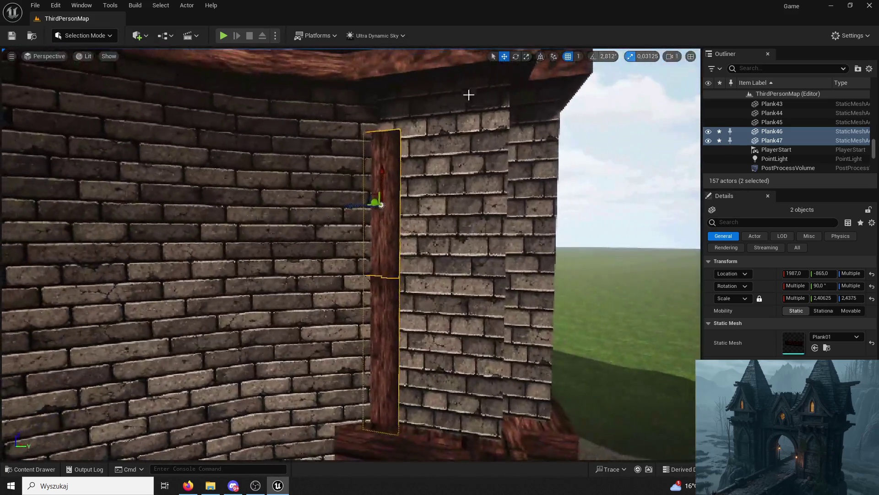
pyautogui.press('e')
pyautogui.moveTo(393, 198); pyautogui.dragTo(339, 202)
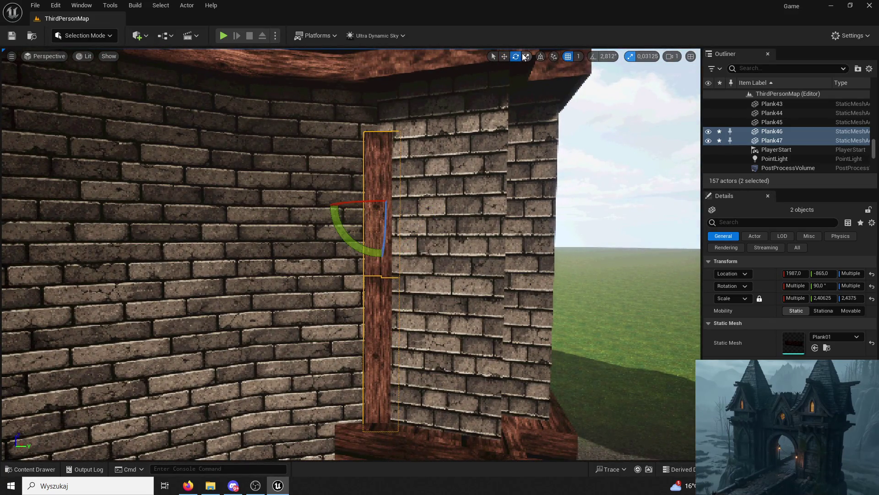
pyautogui.press('w')
pyautogui.moveTo(355, 205); pyautogui.dragTo(347, 205)
pyautogui.moveTo(376, 173); pyautogui.dragTo(368, 122)
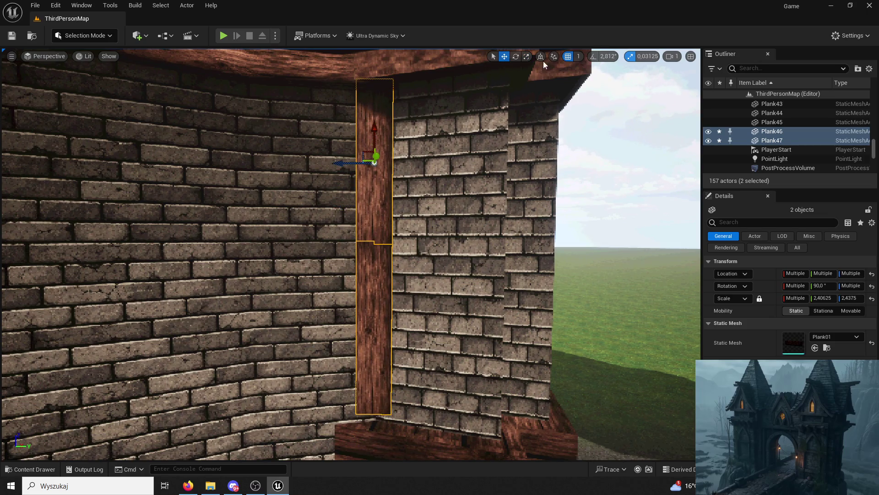
pyautogui.click(374, 136)
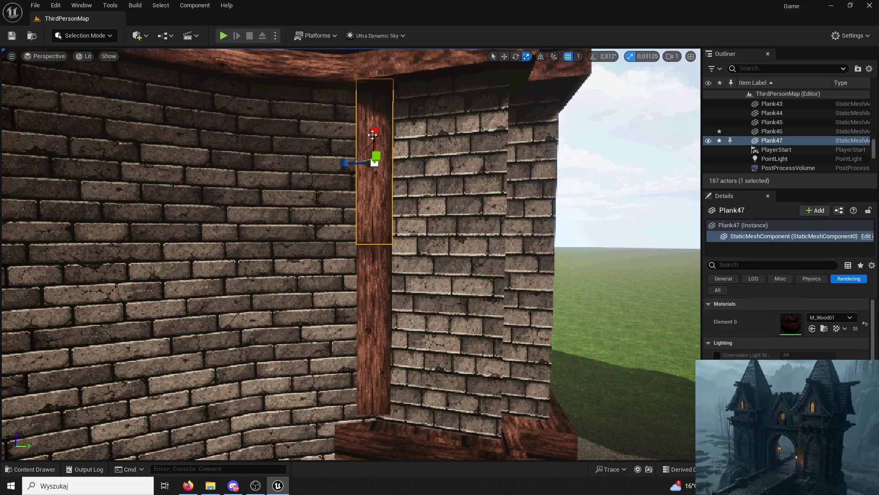
pyautogui.hotkey('ctrl', 'z')
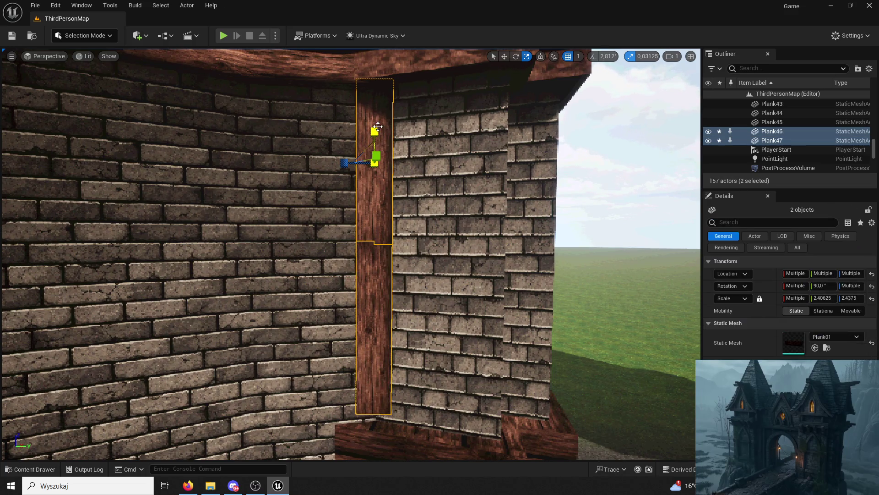
pyautogui.hotkey('ctrl', 'z')
# Copy another pair of planks onto the right tower's face
pyautogui.moveTo(375, 131)
pyautogui.mouseDown()
pyautogui.moveTo(456, 316)
pyautogui.moveTo(462, 188)
pyautogui.mouseUp()
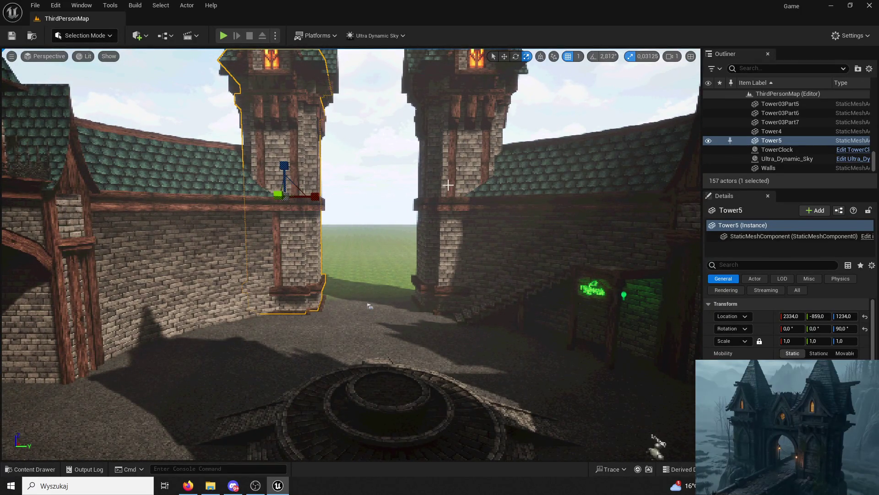
pyautogui.click(450, 183)
pyautogui.keyDown('ctrl'); pyautogui.click(455, 133); pyautogui.keyUp('ctrl')
pyautogui.moveTo(454, 133); pyautogui.dragTo(456, 87)
pyautogui.moveTo(379, 381); pyautogui.dragTo(381, 306)
pyautogui.moveTo(453, 206); pyautogui.dragTo(453, 125)
pyautogui.hotkey('ctrl', 'd')
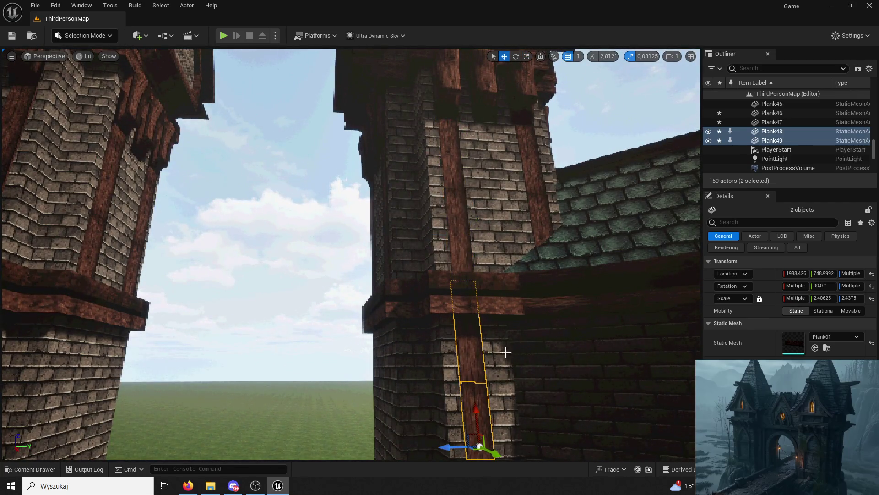
# Rotate Plank48 and Plank49 upright against the wall, then select Plank49 alone
pyautogui.moveTo(506, 352); pyautogui.dragTo(510, 348)
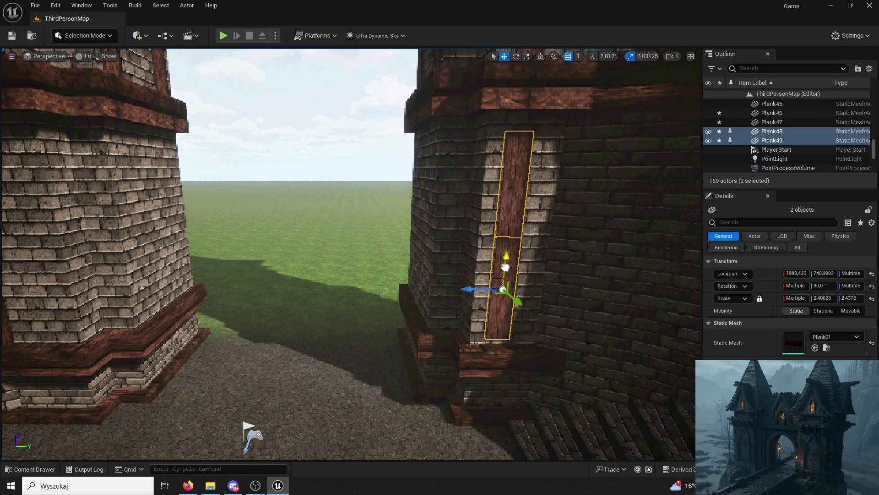
pyautogui.moveTo(514, 291)
pyautogui.mouseDown()
pyautogui.moveTo(471, 336)
pyautogui.moveTo(485, 339)
pyautogui.moveTo(562, 61)
pyautogui.mouseUp()
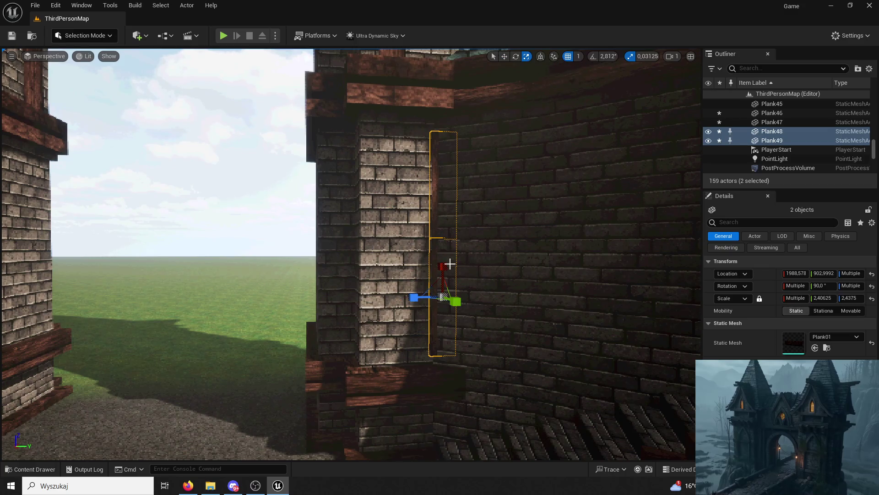
pyautogui.click(524, 248)
pyautogui.moveTo(524, 247); pyautogui.dragTo(486, 330)
pyautogui.press('w')
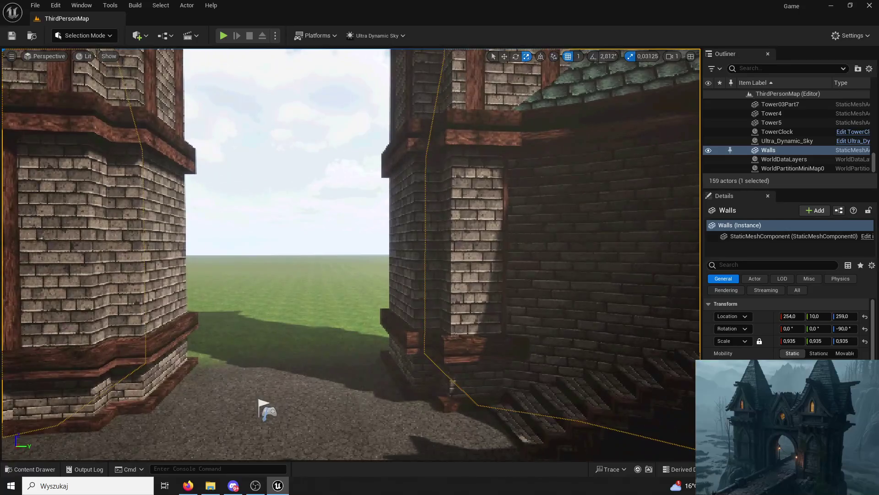
pyautogui.hotkey('ctrl', 'z')
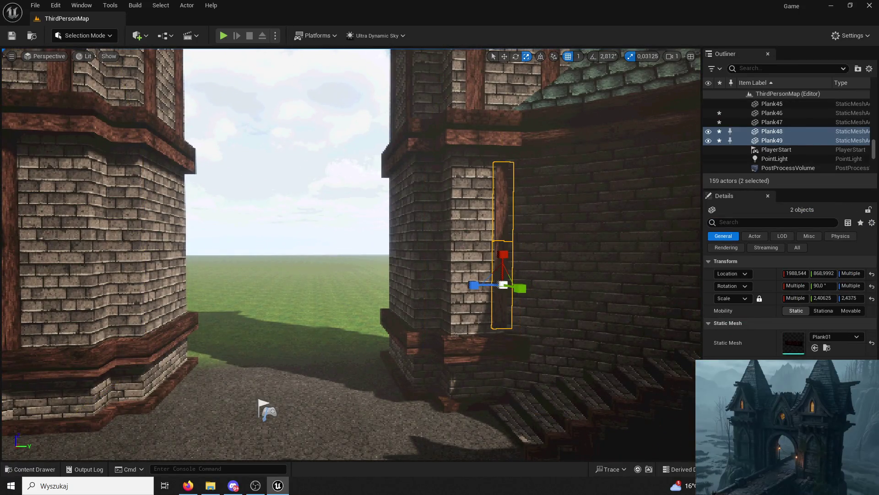
pyautogui.press('w')
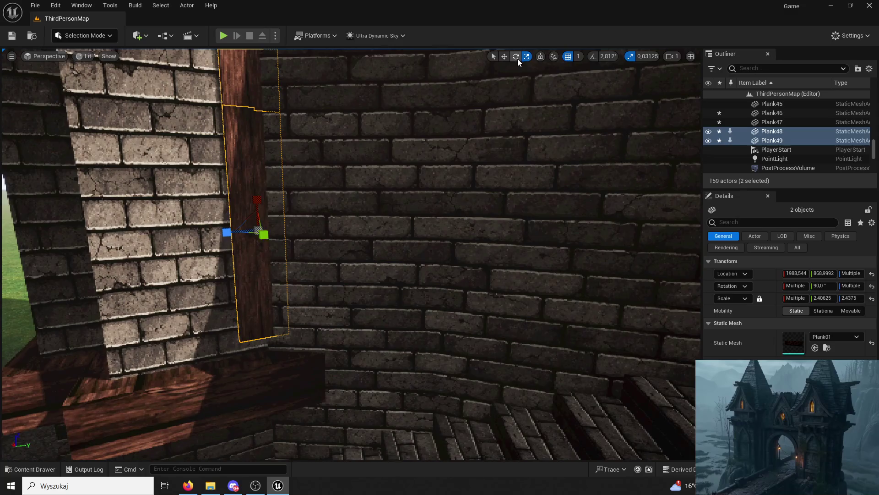
pyautogui.moveTo(268, 241); pyautogui.dragTo(242, 238)
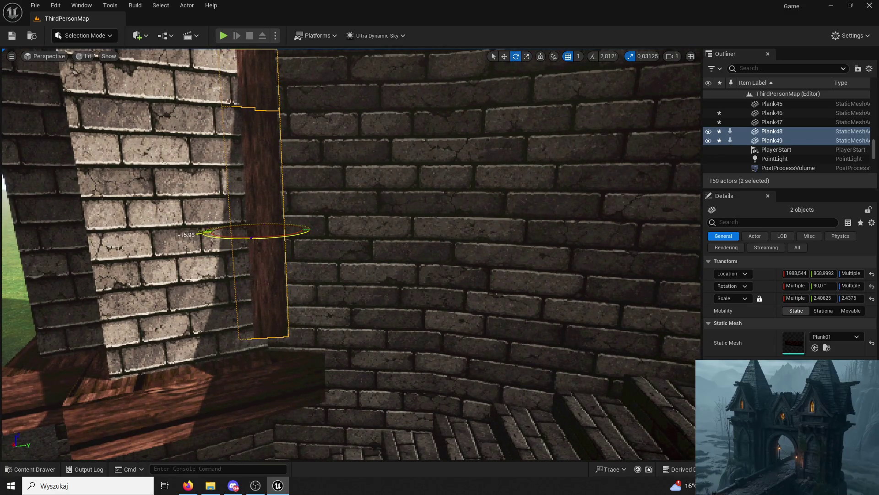
pyautogui.click(505, 57)
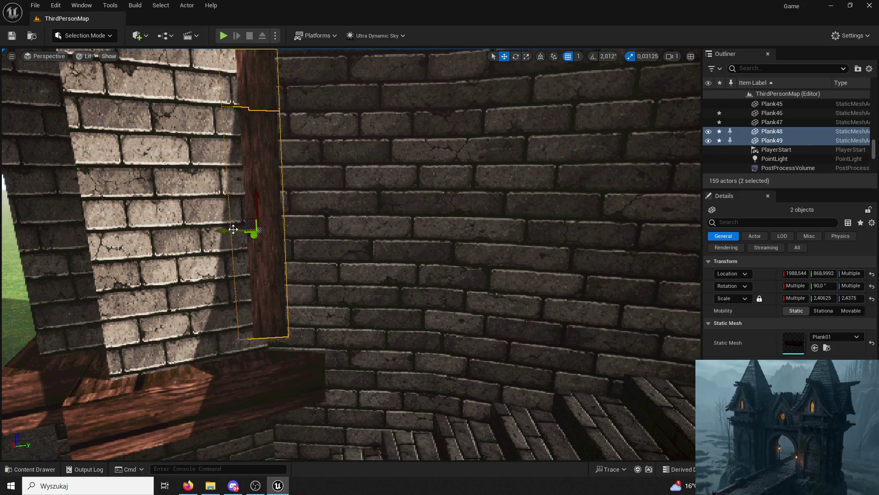
pyautogui.click(257, 256)
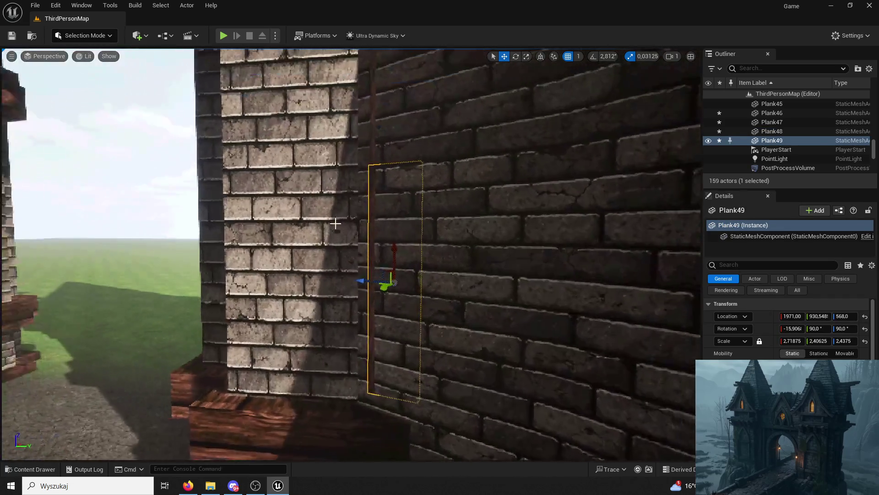
# Slide Plank48 and Plank49 onto the stair wall and turn them slightly to match it
pyautogui.hotkey('ctrl', 'z')
pyautogui.moveTo(370, 287)
pyautogui.mouseDown()
pyautogui.moveTo(335, 270)
pyautogui.moveTo(406, 287)
pyautogui.mouseUp()
pyautogui.moveTo(422, 237)
pyautogui.mouseDown()
pyautogui.moveTo(387, 234)
pyautogui.moveTo(362, 321)
pyautogui.moveTo(339, 327)
pyautogui.mouseUp()
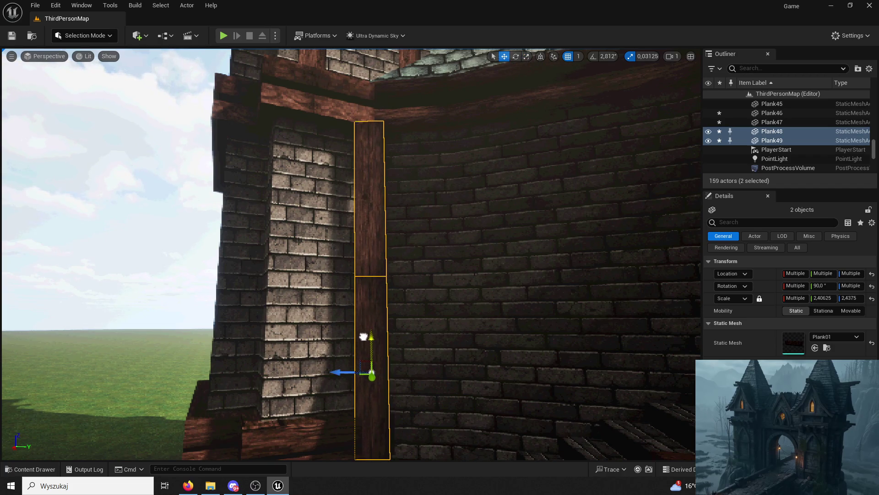
pyautogui.moveTo(419, 316)
pyautogui.mouseDown()
pyautogui.moveTo(380, 314)
pyautogui.moveTo(355, 271)
pyautogui.moveTo(392, 256)
pyautogui.moveTo(405, 198)
pyautogui.moveTo(390, 229)
pyautogui.mouseUp()
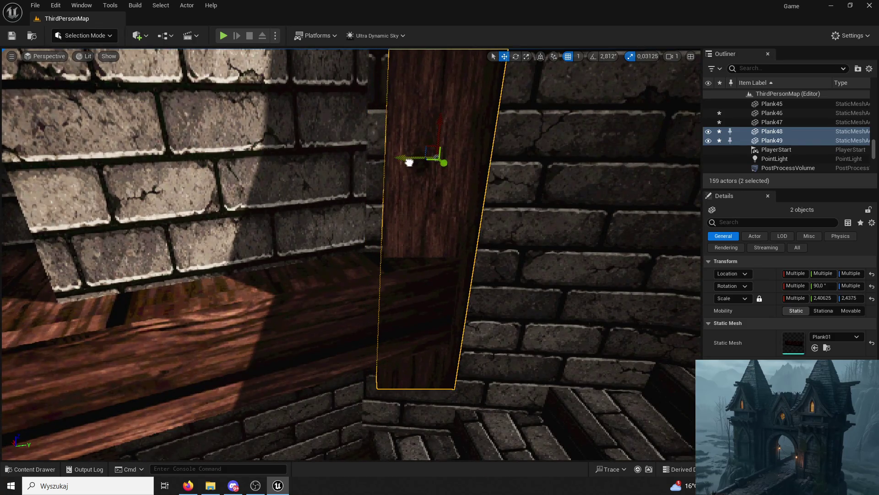
# Toggle the selection between the lower plank and both stacked planks
pyautogui.click(406, 197)
pyautogui.scroll(-2, 388, 226)
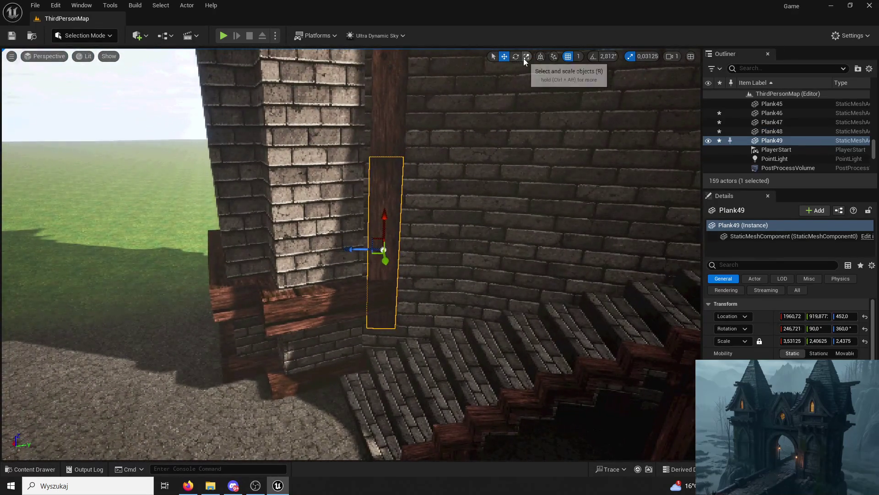
pyautogui.hotkey('ctrl', 'z')
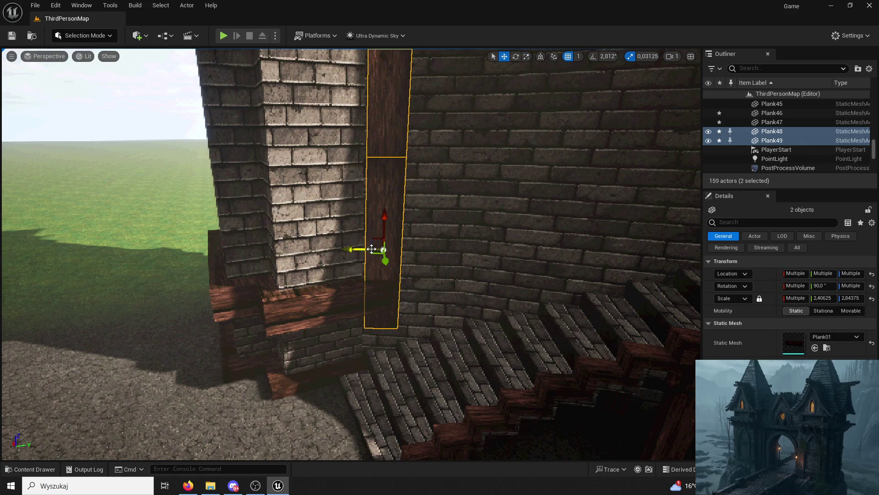
pyautogui.hotkey('ctrl', 'y')
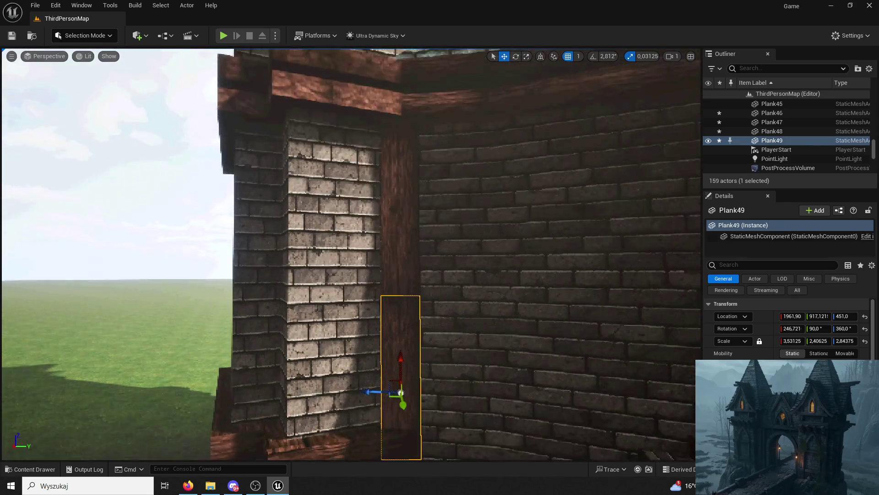
pyautogui.hotkey('ctrl', 'z')
pyautogui.press('f')
pyautogui.scroll(-2, 483, 230)
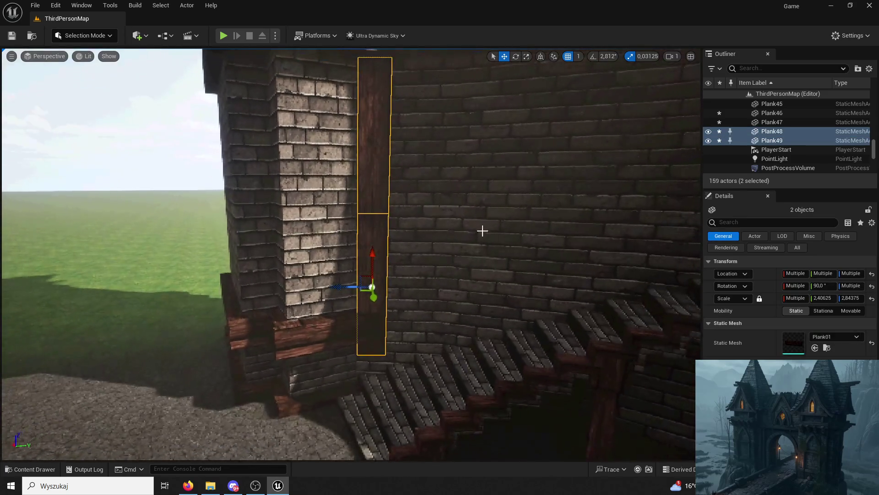
pyautogui.hotkey('ctrl', 'y')
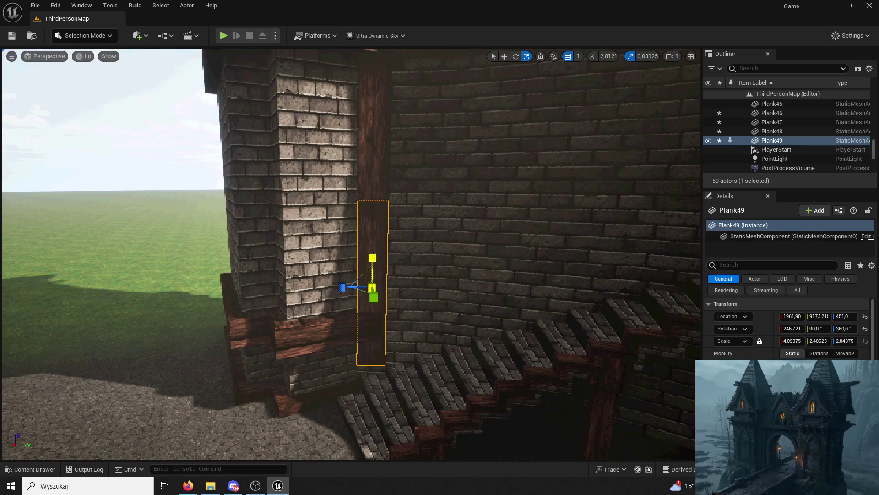
# Select upper Plank48 and lower Plank49 together, undoing a trial drag
pyautogui.click(385, 181)
pyautogui.click(373, 108)
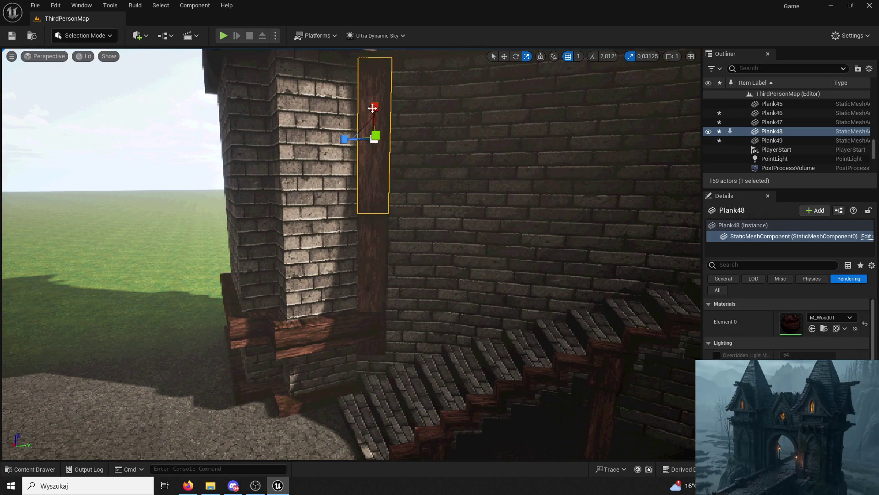
pyautogui.keyDown('ctrl'); pyautogui.click(378, 239); pyautogui.keyUp('ctrl')
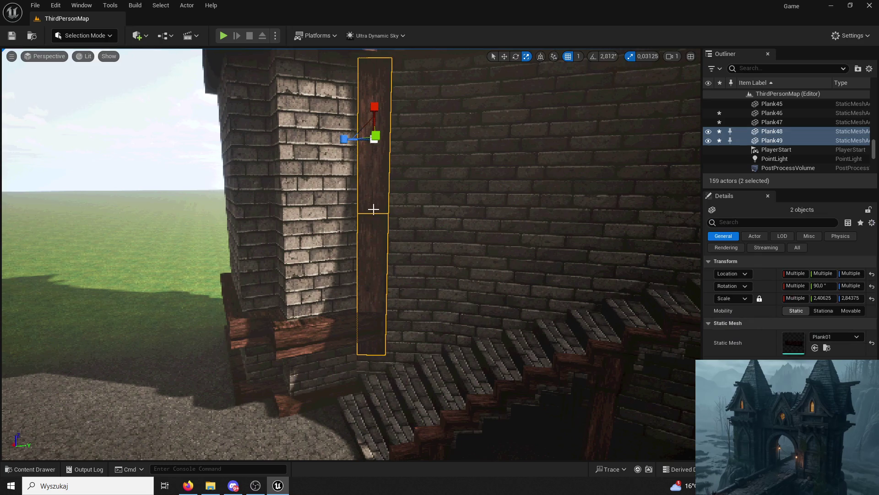
pyautogui.hotkey('ctrl', 'z')
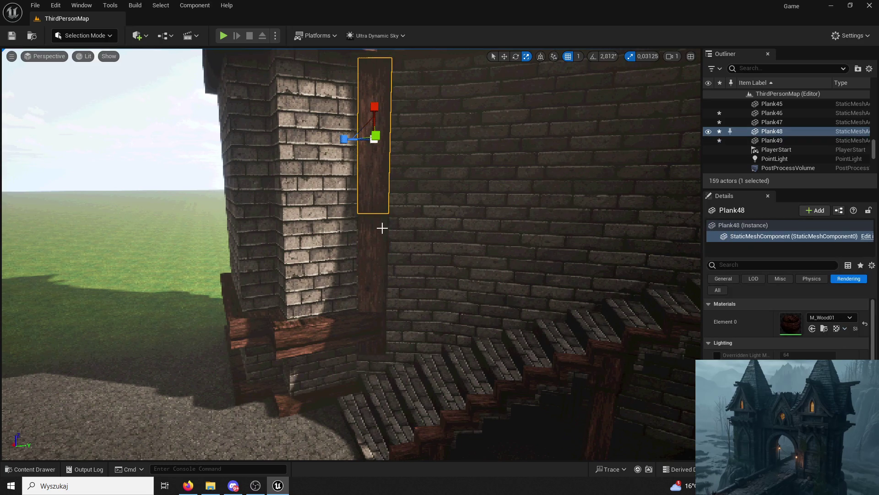
pyautogui.click(382, 229)
pyautogui.keyDown('ctrl'); pyautogui.click(383, 195); pyautogui.keyUp('ctrl')
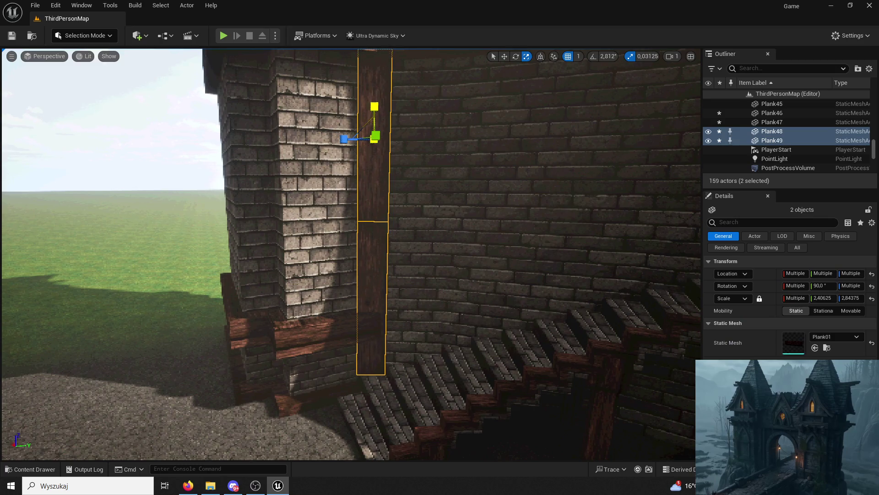
pyautogui.hotkey('ctrl', 'z')
pyautogui.keyDown('ctrl'); pyautogui.click(371, 267); pyautogui.keyUp('ctrl')
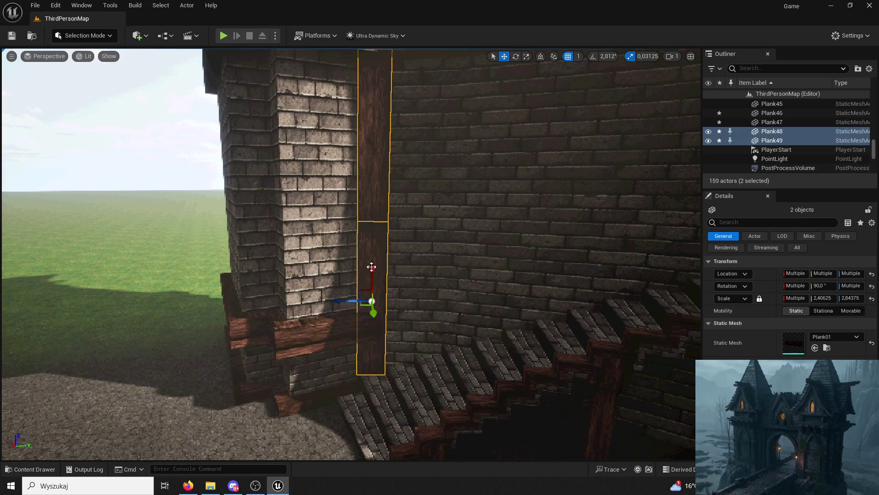
pyautogui.moveTo(369, 294)
pyautogui.mouseDown()
pyautogui.moveTo(359, 300)
pyautogui.moveTo(385, 238)
pyautogui.moveTo(385, 307)
pyautogui.moveTo(426, 161)
pyautogui.mouseUp()
pyautogui.hotkey('ctrl', 'z')
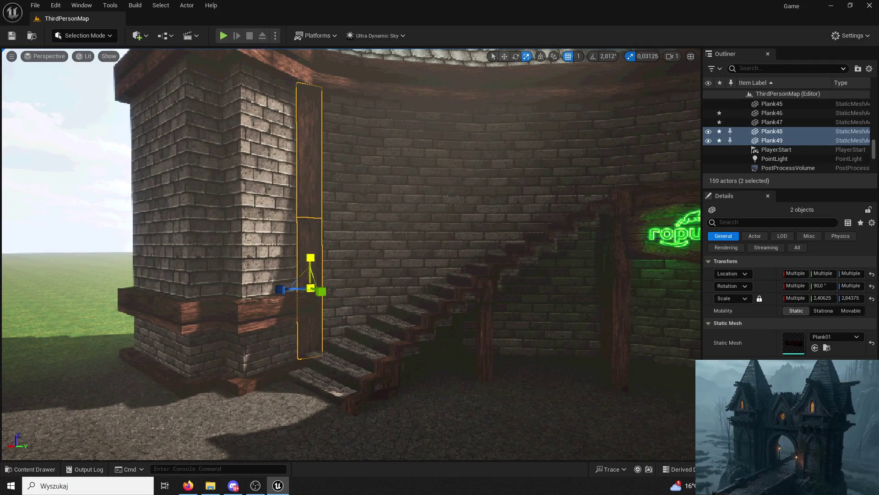
# Delete Plank46 and Plank47 from the neighbouring tower wall
pyautogui.click(334, 241)
pyautogui.moveTo(334, 241)
pyautogui.mouseDown()
pyautogui.moveTo(316, 243)
pyautogui.moveTo(310, 228)
pyautogui.moveTo(328, 122)
pyautogui.mouseUp()
pyautogui.click(311, 228)
pyautogui.press('Delete')
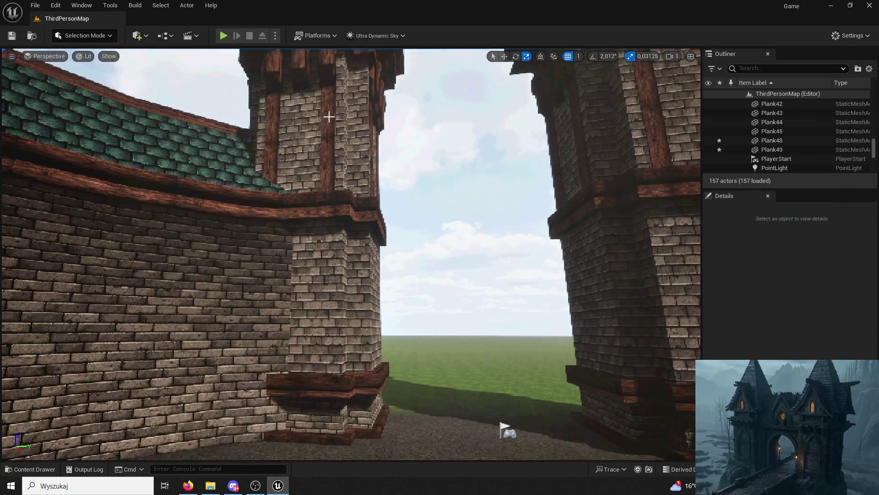
# Restore Plank46 and Plank47, shift them along the wall and rotate them about 24°
pyautogui.click(327, 122)
pyautogui.hotkey('ctrl', 'z')
pyautogui.press('w')
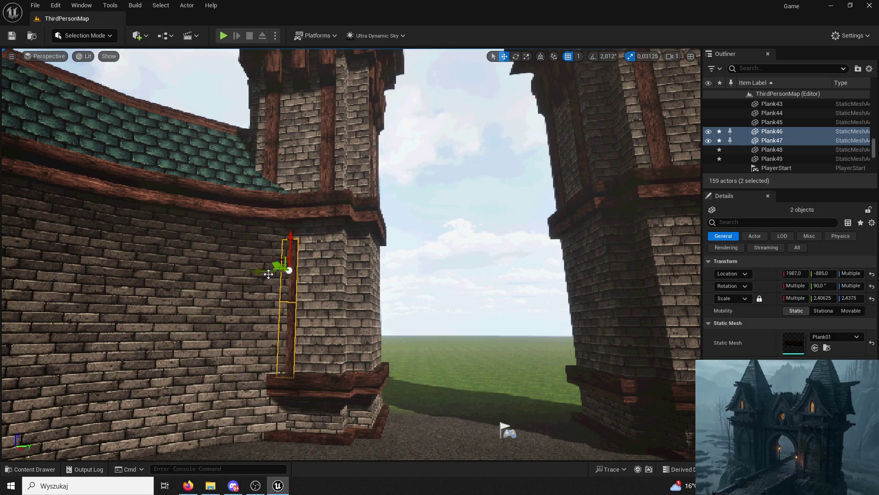
pyautogui.moveTo(250, 273); pyautogui.dragTo(238, 270)
pyautogui.press('f')
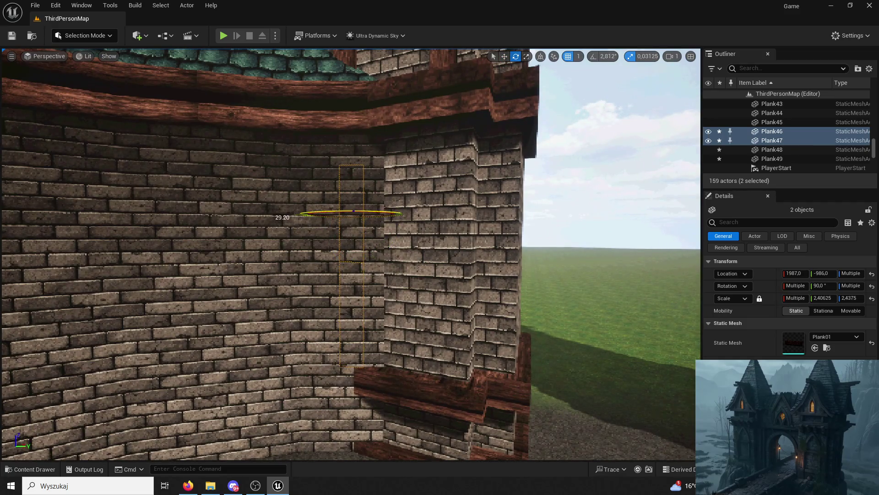
pyautogui.moveTo(376, 229); pyautogui.dragTo(376, 229)
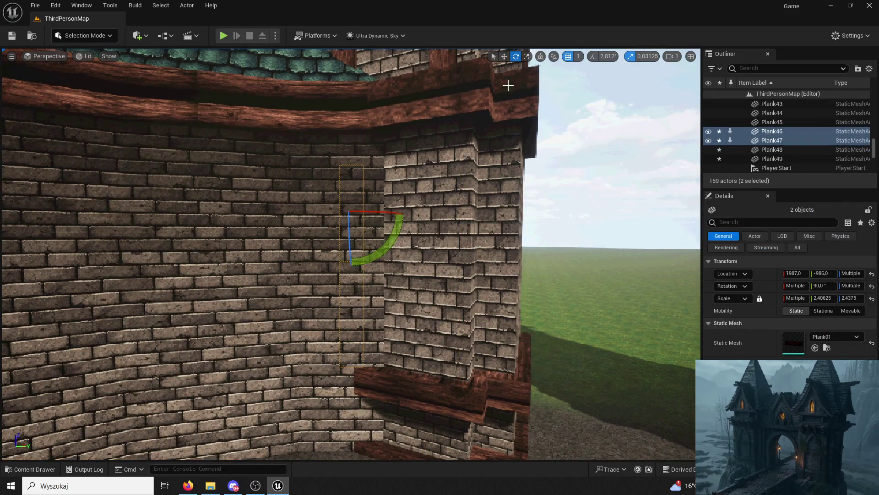
# Inspect the brick wall and pillar base, then reselect the Plank46 and Plank47 pair
pyautogui.click(338, 217)
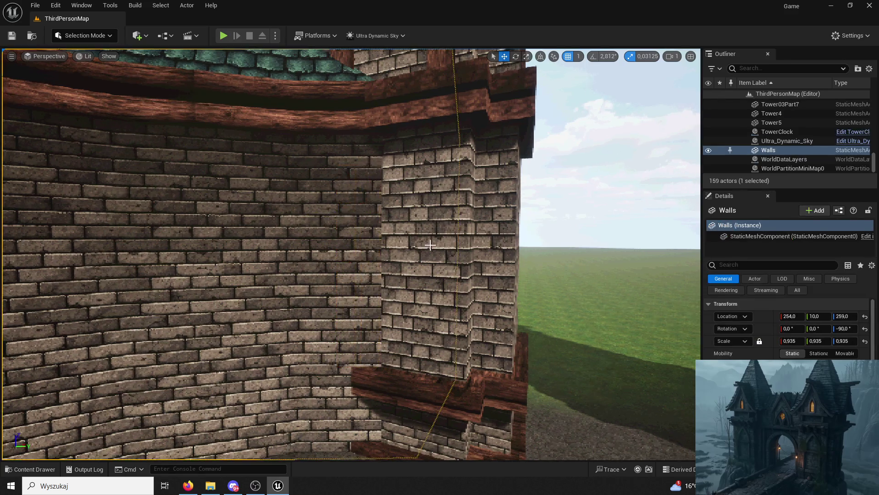
pyautogui.press('f')
pyautogui.moveTo(455, 251); pyautogui.dragTo(455, 251)
pyautogui.moveTo(421, 281); pyautogui.dragTo(399, 277)
pyautogui.click(339, 183)
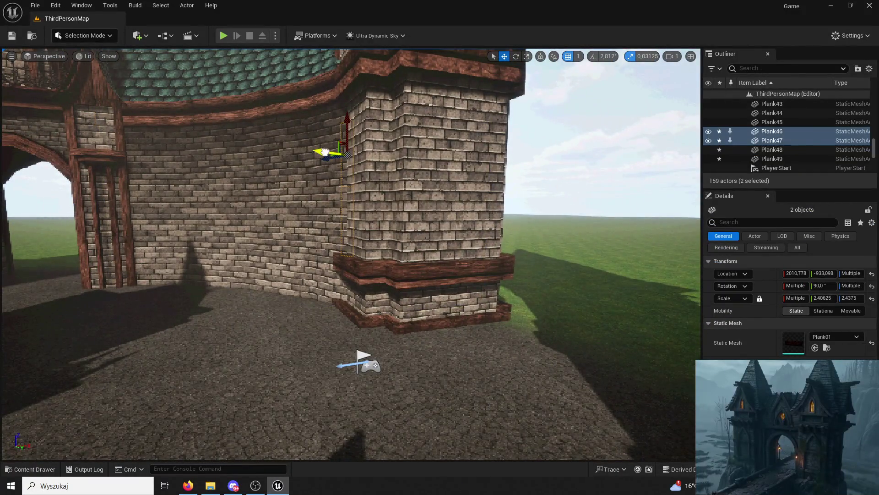
pyautogui.moveTo(339, 182)
pyautogui.mouseDown()
pyautogui.moveTo(362, 229)
pyautogui.moveTo(369, 275)
pyautogui.mouseUp()
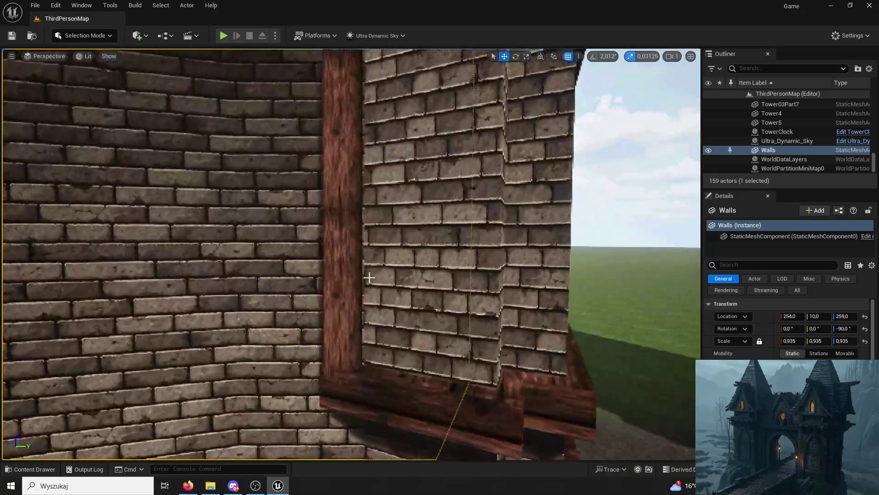
pyautogui.click(359, 179)
pyautogui.keyDown('ctrl'); pyautogui.click(359, 180); pyautogui.keyUp('ctrl')
pyautogui.moveTo(359, 180); pyautogui.dragTo(359, 180)
pyautogui.press('f')
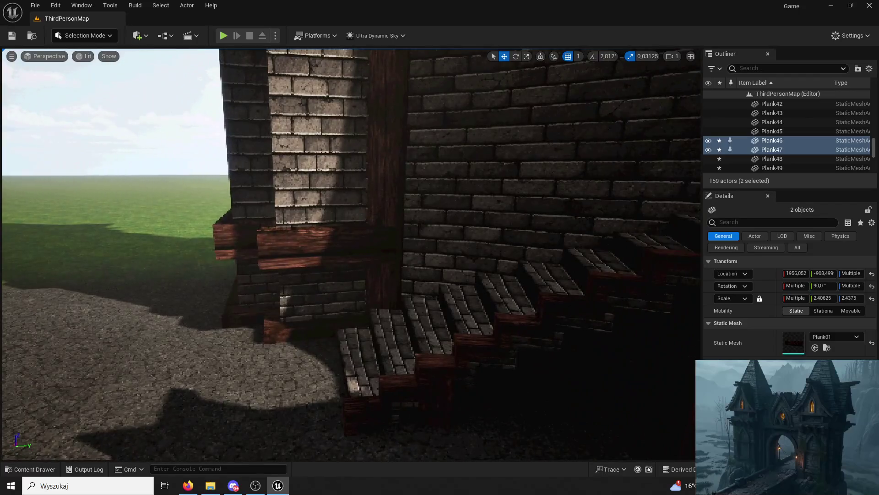
pyautogui.moveTo(351, 254)
pyautogui.mouseDown()
pyautogui.moveTo(367, 257)
pyautogui.moveTo(380, 229)
pyautogui.moveTo(476, 188)
pyautogui.moveTo(522, 180)
pyautogui.moveTo(494, 181)
pyautogui.moveTo(653, 196)
pyautogui.mouseUp()
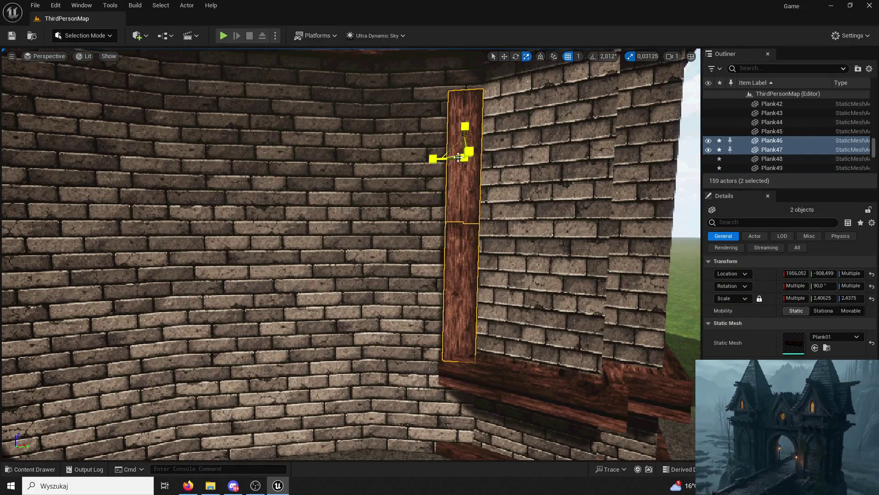
# Rotate the plank pair further against the wall corner, then return to the Move tool
pyautogui.click(516, 57)
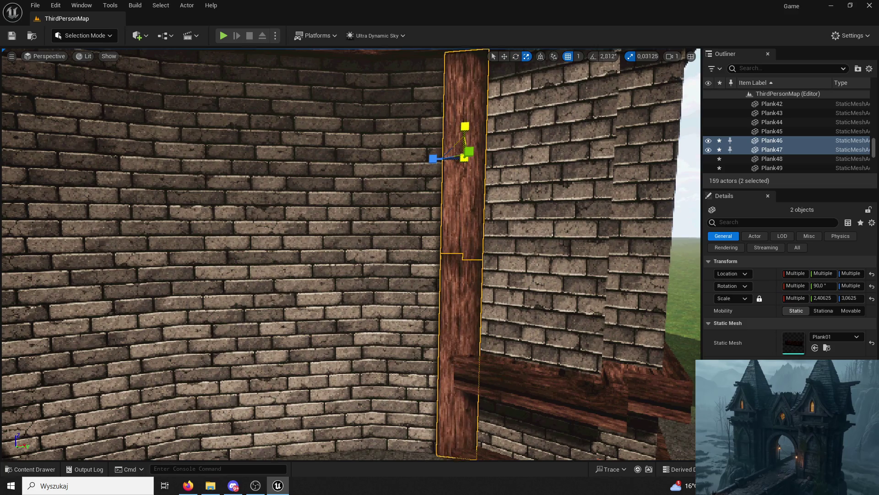
pyautogui.moveTo(491, 51)
pyautogui.mouseDown()
pyautogui.moveTo(467, 32)
pyautogui.moveTo(527, 52)
pyautogui.mouseUp()
pyautogui.moveTo(508, 155)
pyautogui.mouseDown()
pyautogui.moveTo(415, 107)
pyautogui.moveTo(409, 67)
pyautogui.mouseUp()
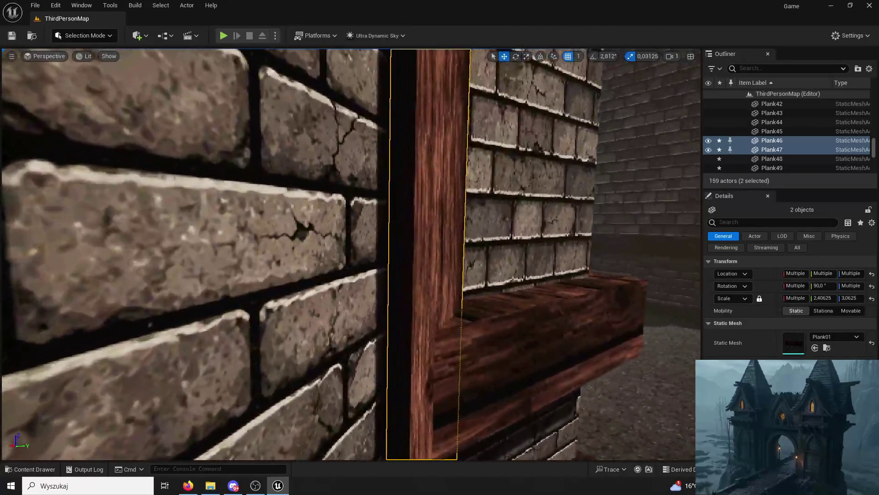
pyautogui.click(514, 60)
pyautogui.moveTo(406, 157)
pyautogui.mouseDown()
pyautogui.moveTo(401, 137)
pyautogui.moveTo(406, 157)
pyautogui.mouseUp()
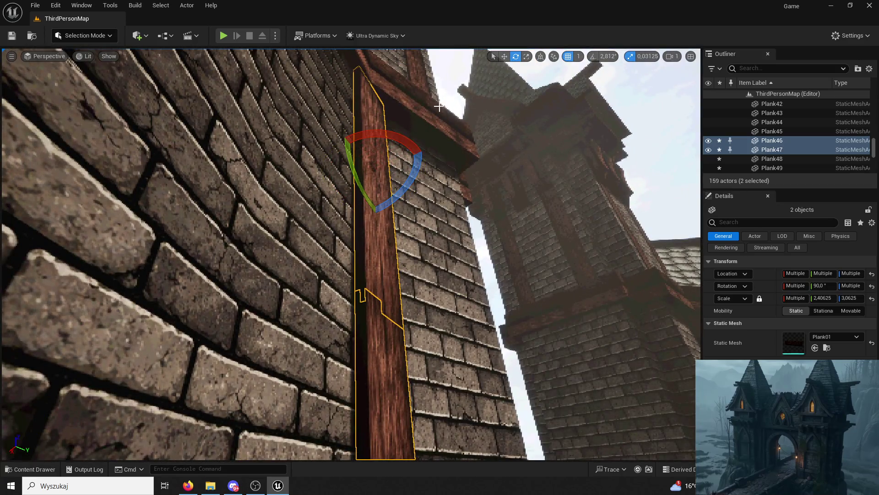
pyautogui.press('w')
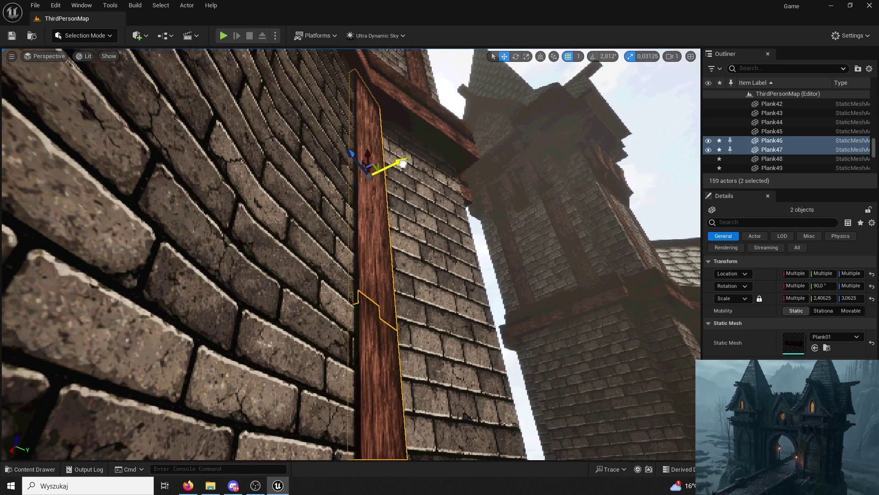
pyautogui.moveTo(403, 163)
pyautogui.mouseDown()
pyautogui.moveTo(403, 174)
pyautogui.moveTo(403, 151)
pyautogui.moveTo(403, 183)
pyautogui.moveTo(403, 165)
pyautogui.moveTo(433, 210)
pyautogui.mouseUp()
# Select Tower4 and fly in to inspect Plank48 and Plank49 on its wall
pyautogui.click(523, 269)
pyautogui.moveTo(523, 269); pyautogui.dragTo(411, 314)
pyautogui.moveTo(359, 309)
pyautogui.mouseDown()
pyautogui.moveTo(360, 257)
pyautogui.moveTo(362, 309)
pyautogui.mouseUp()
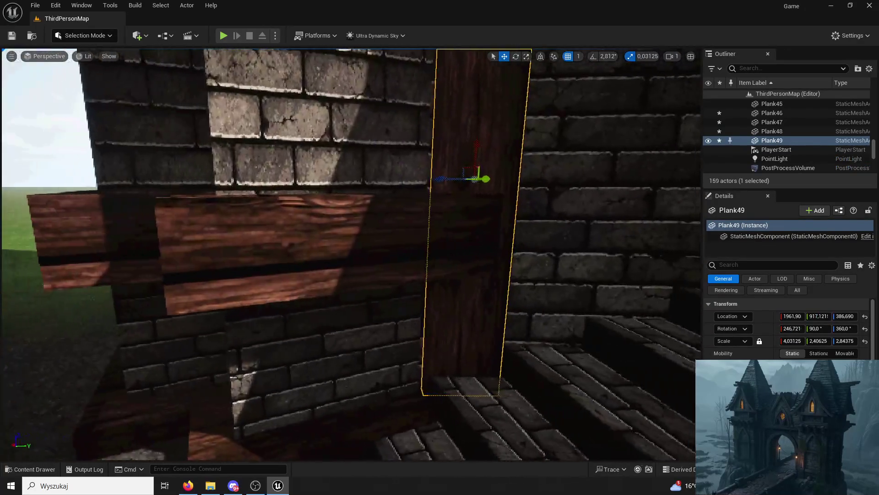
pyautogui.moveTo(484, 179)
pyautogui.mouseDown()
pyautogui.moveTo(467, 188)
pyautogui.moveTo(449, 169)
pyautogui.moveTo(430, 188)
pyautogui.mouseUp()
pyautogui.scroll(5, 332, 206)
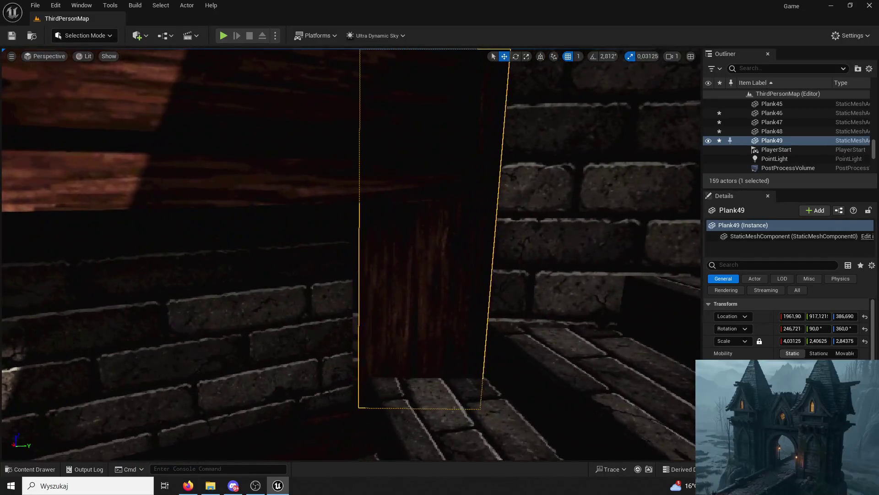
pyautogui.scroll(-5, 383, 275)
# Select both planks against the brick wall, then focus the view on the tower at ground level
pyautogui.keyDown('ctrl'); pyautogui.click(367, 151); pyautogui.keyUp('ctrl')
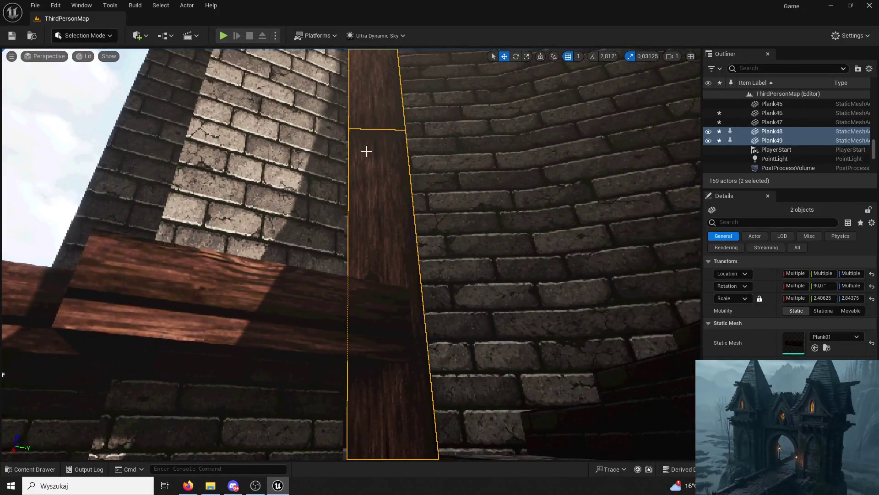
pyautogui.scroll(-3, 385, 206)
pyautogui.click(365, 188)
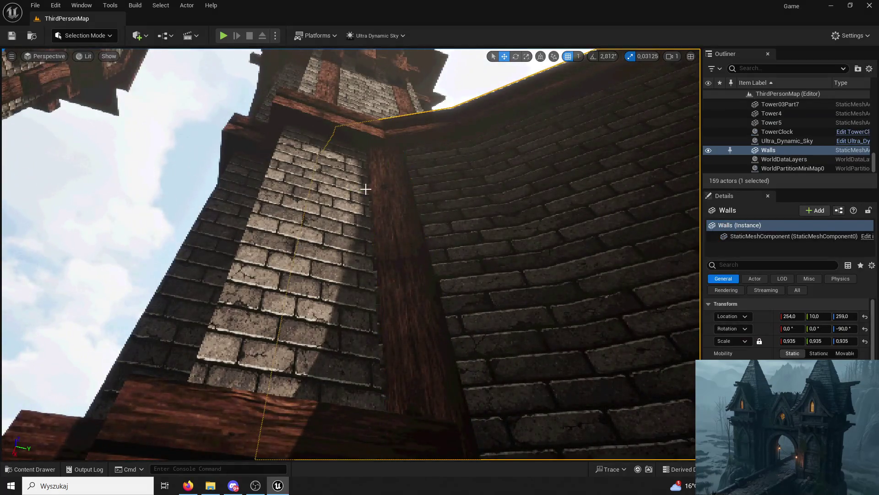
pyautogui.hotkey('ctrl', 'z')
pyautogui.hotkey('ctrl', 'z')
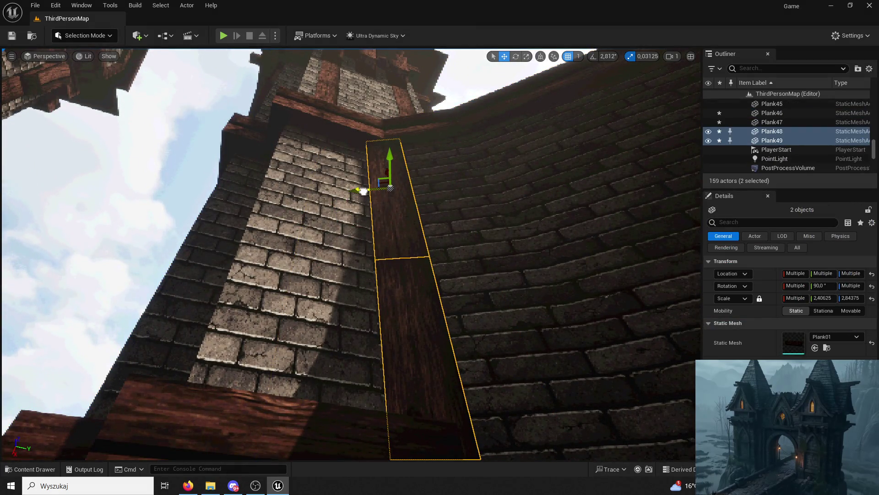
pyautogui.hotkey('ctrl', 'y')
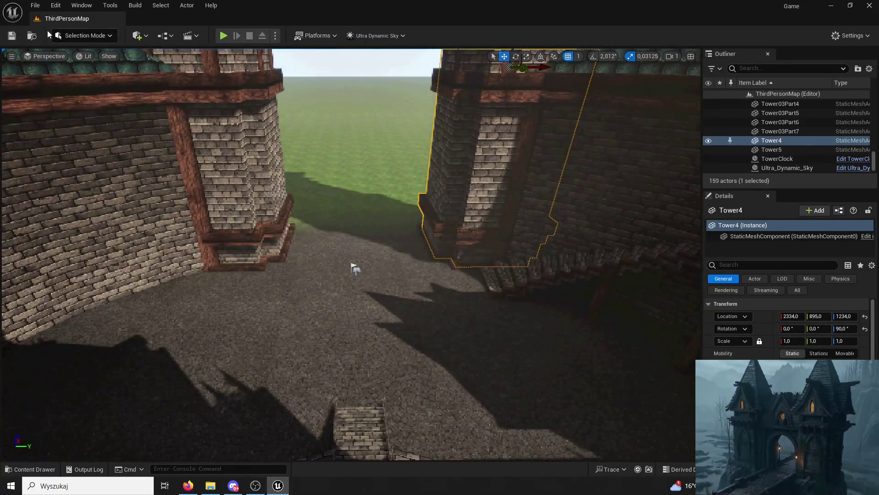
pyautogui.click(54, 36)
# Run the third-person character up the stairs onto the round platform, then stop with Esc
pyautogui.click(223, 35)
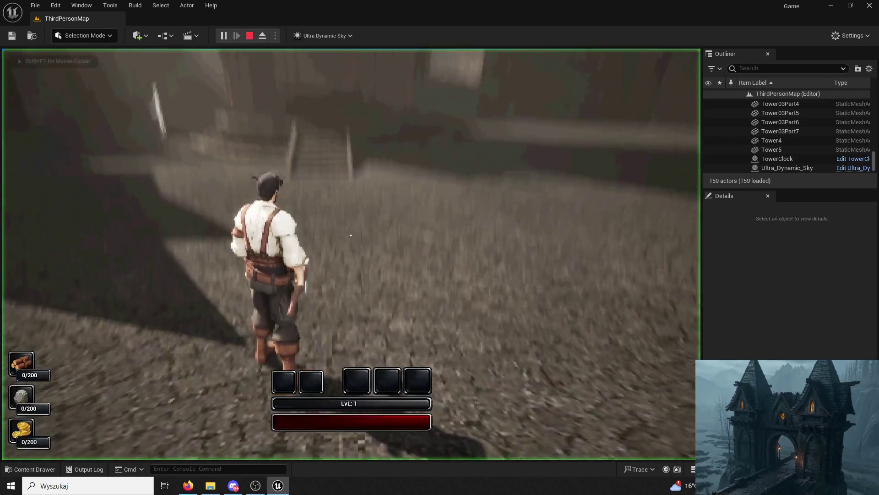
pyautogui.press('w')
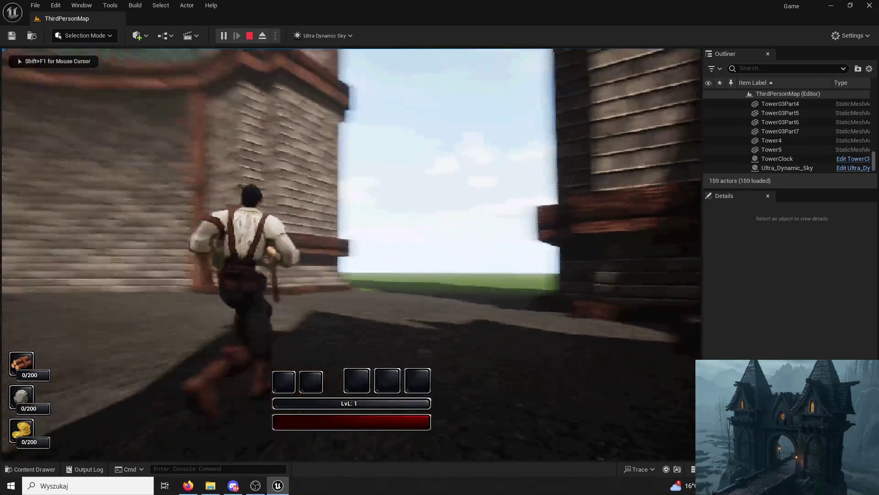
pyautogui.press('space')
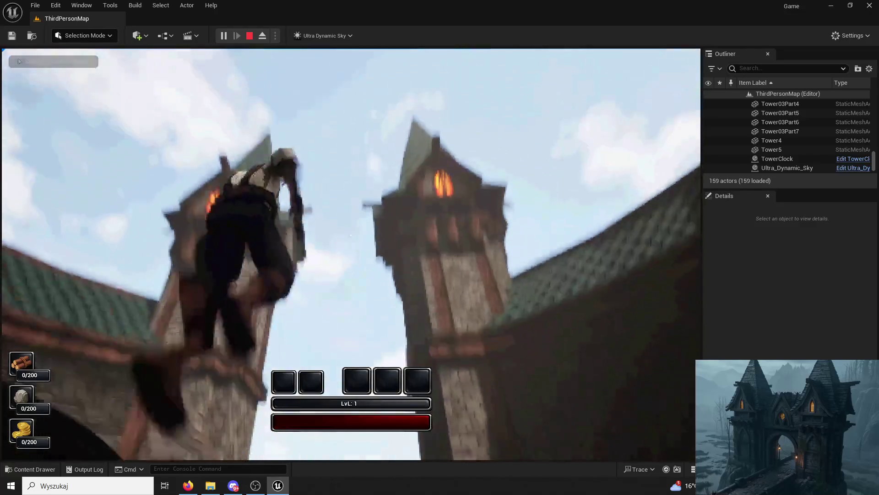
pyautogui.press('w')
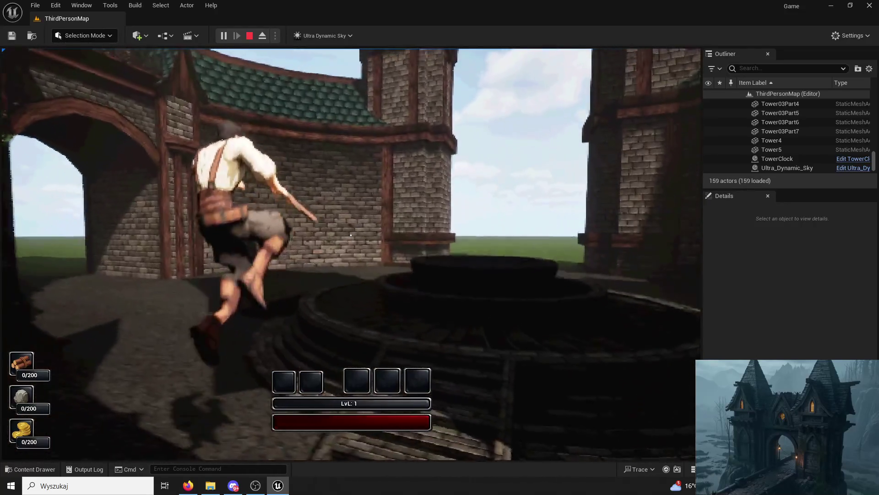
pyautogui.press('w')
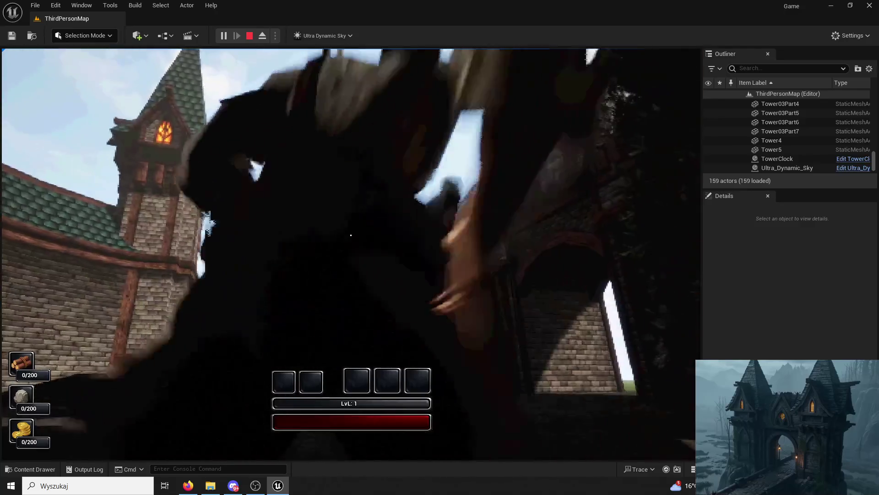
pyautogui.press('w')
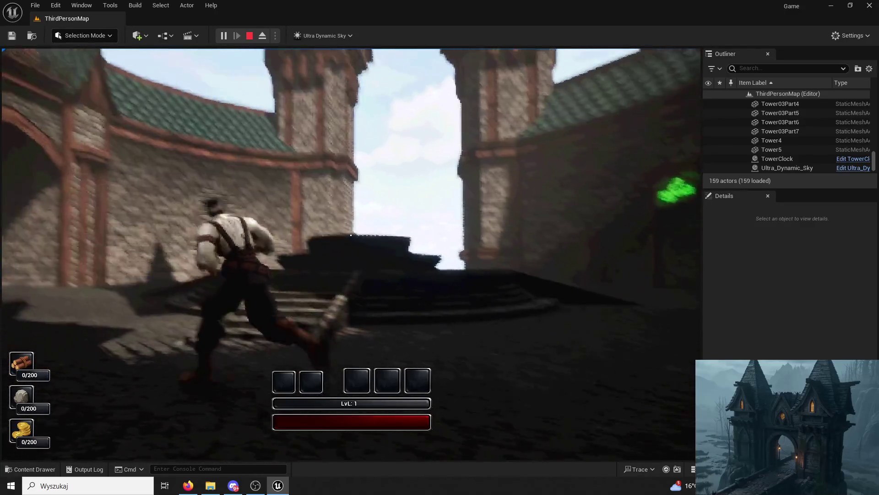
pyautogui.press('w')
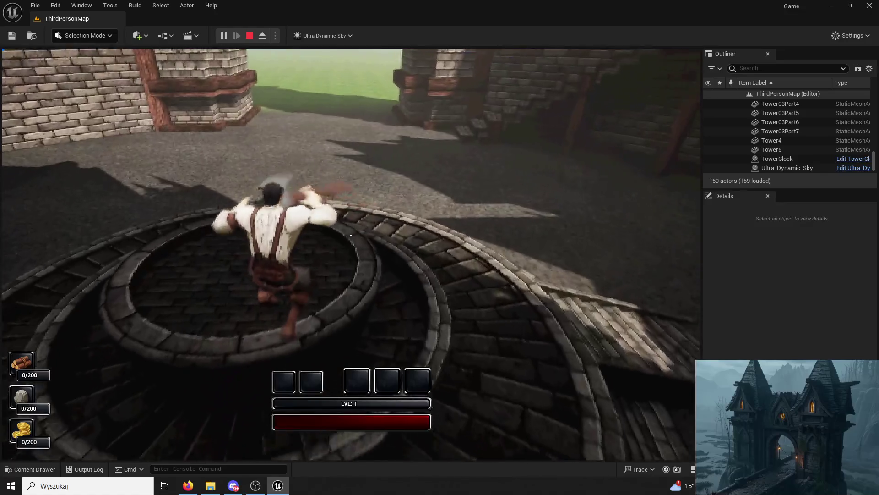
pyautogui.press('Escape')
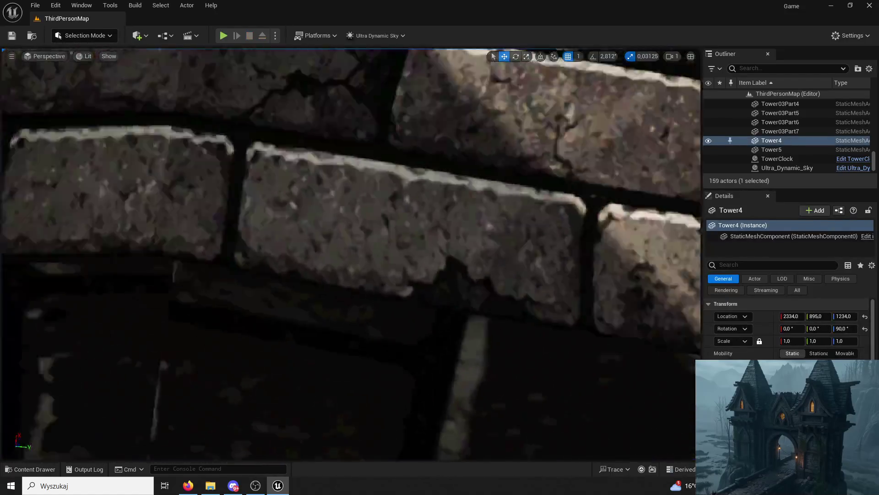
# Add a Cube strip (X scale 43.2812) dropped onto the courtyard floor, then start Play
pyautogui.moveTo(179, 71); pyautogui.dragTo(179, 70)
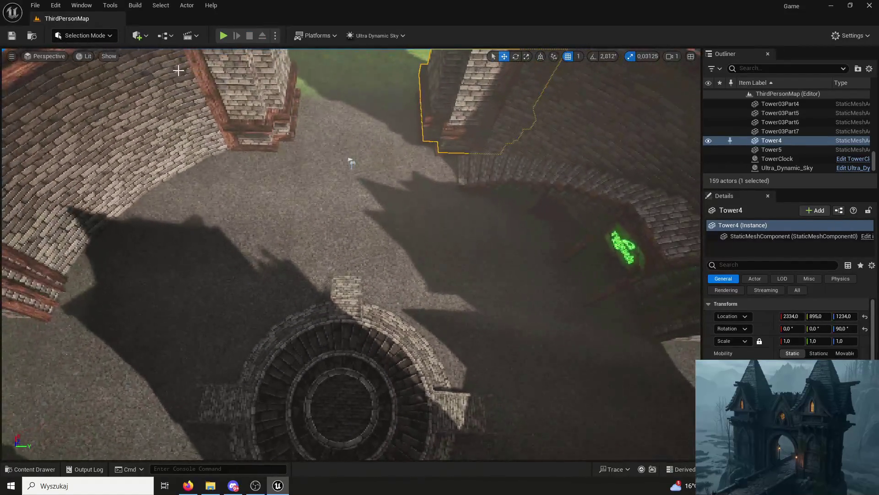
pyautogui.click(147, 36)
pyautogui.click(81, 37)
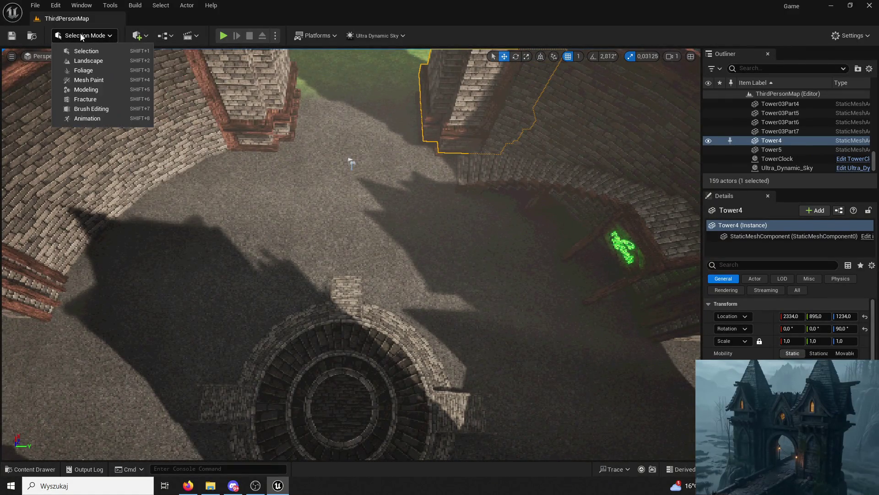
pyautogui.click(147, 35)
pyautogui.moveTo(201, 153)
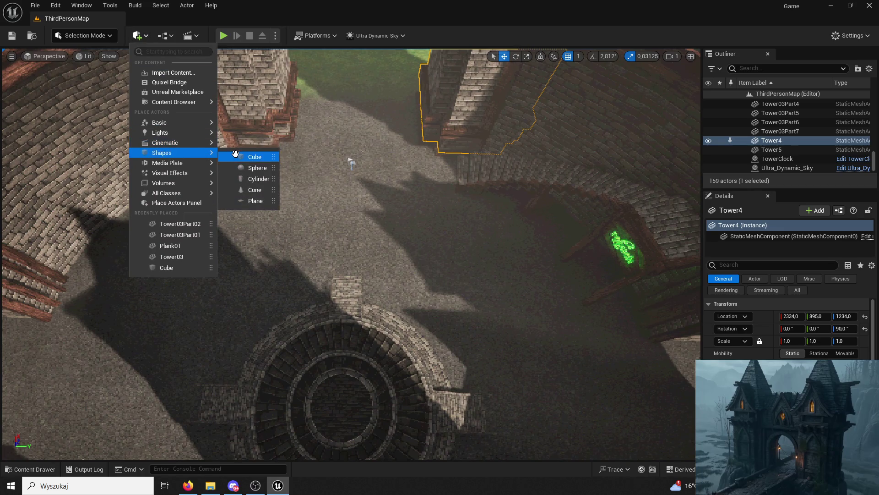
pyautogui.click(252, 156)
pyautogui.moveTo(352, 162)
pyautogui.mouseDown()
pyautogui.moveTo(373, 143)
pyautogui.moveTo(415, 184)
pyautogui.mouseUp()
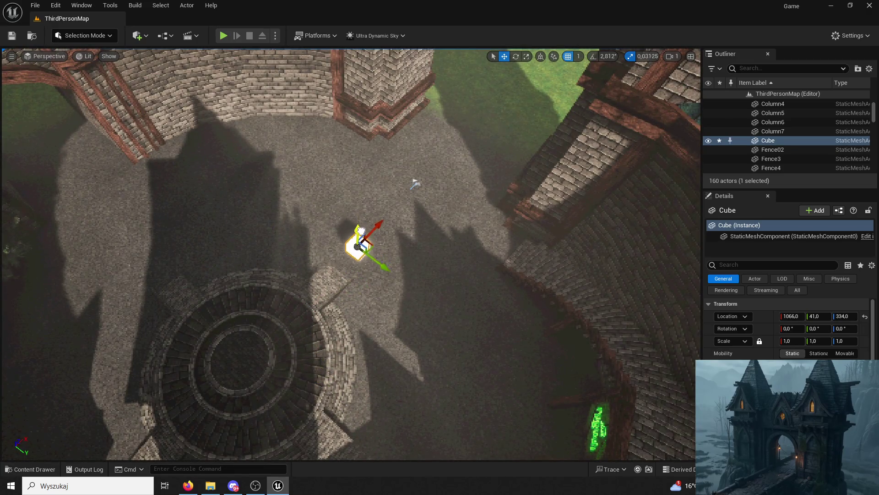
pyautogui.press('End')
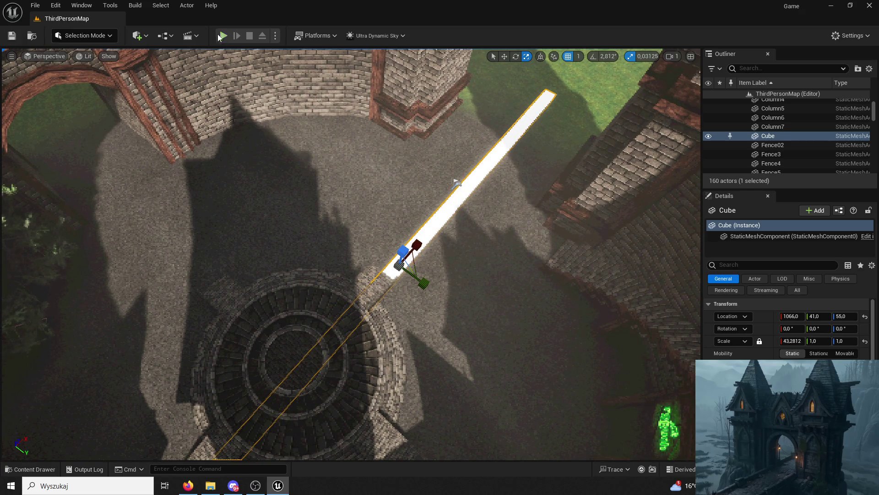
pyautogui.click(223, 35)
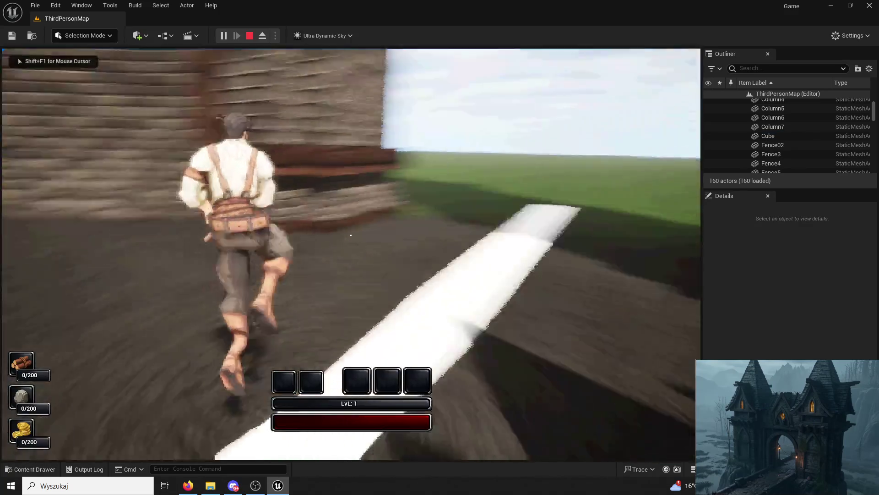
# Run the character forward into the gap between buildings, then stop the play-test
pyautogui.press('w')
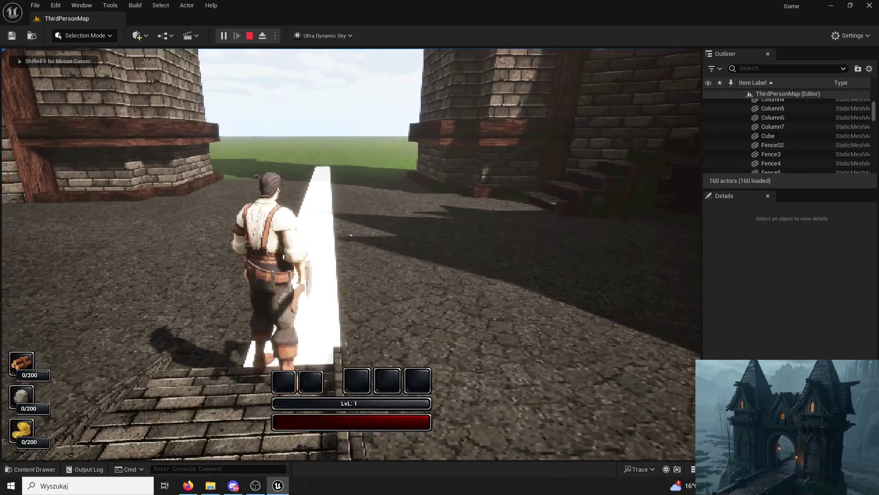
pyautogui.press('w')
pyautogui.press('w')
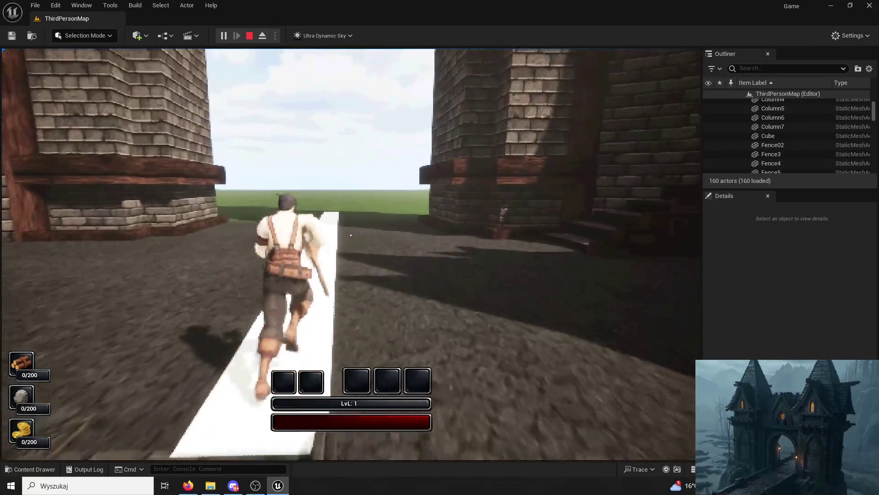
pyautogui.press('Escape')
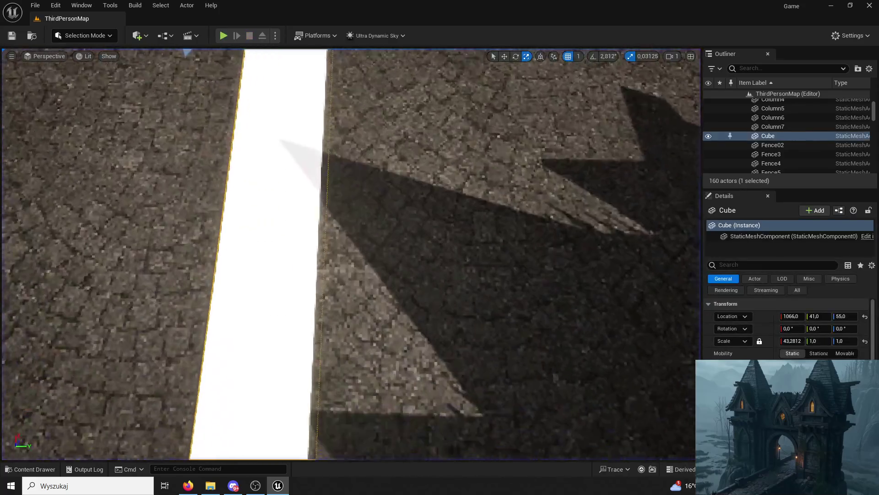
# Select the white Cube strip in the viewport and delete it
pyautogui.scroll(-10, 288, 153)
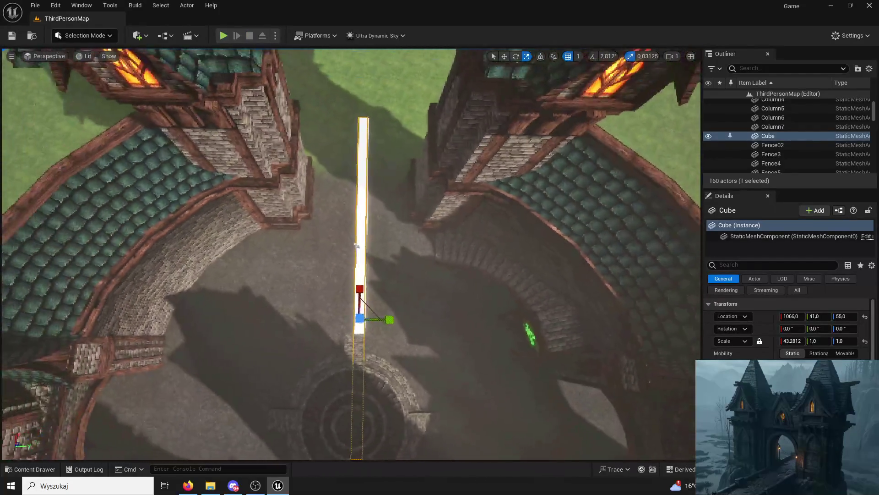
pyautogui.scroll(4, 551, 196)
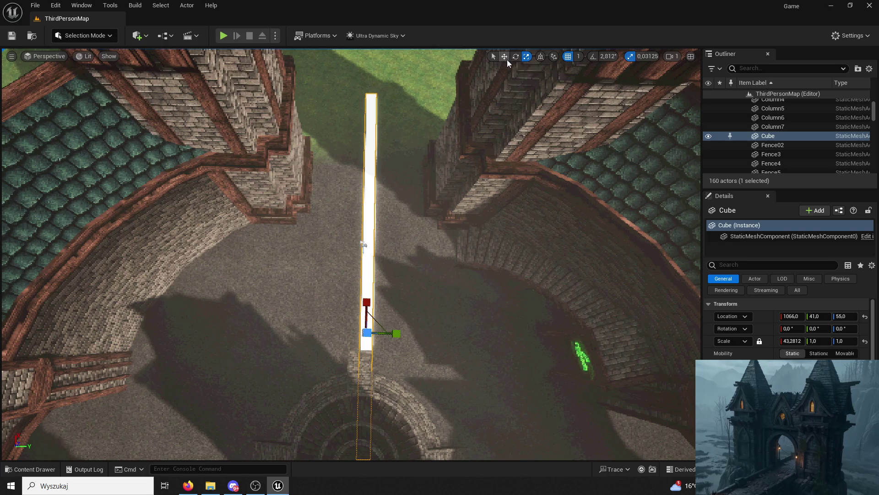
pyautogui.click(396, 333)
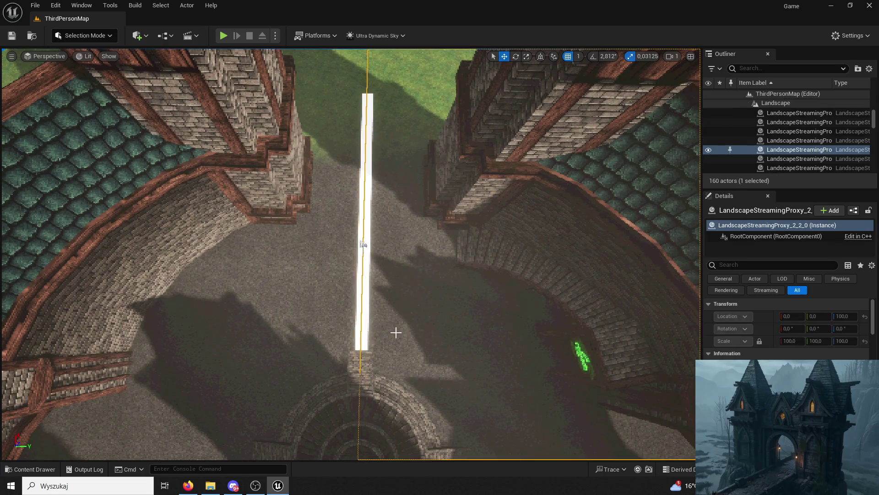
pyautogui.click(366, 328)
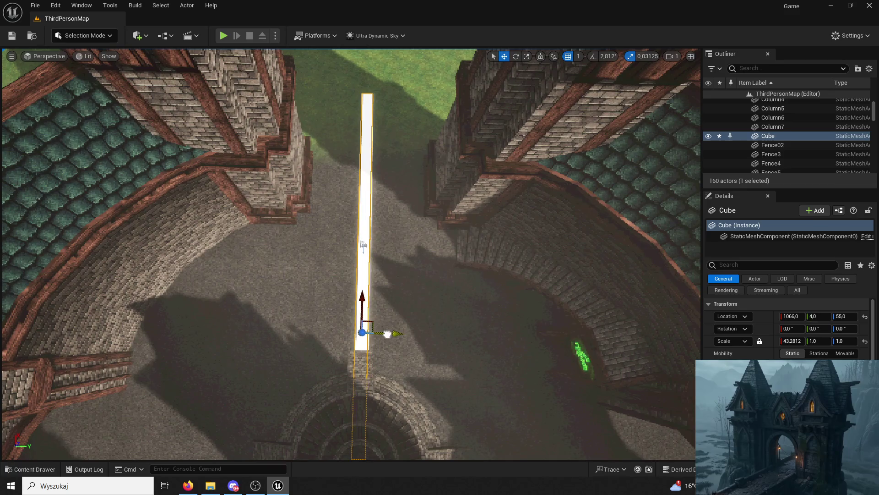
pyautogui.click(387, 334)
pyautogui.click(364, 261)
pyautogui.press('Delete')
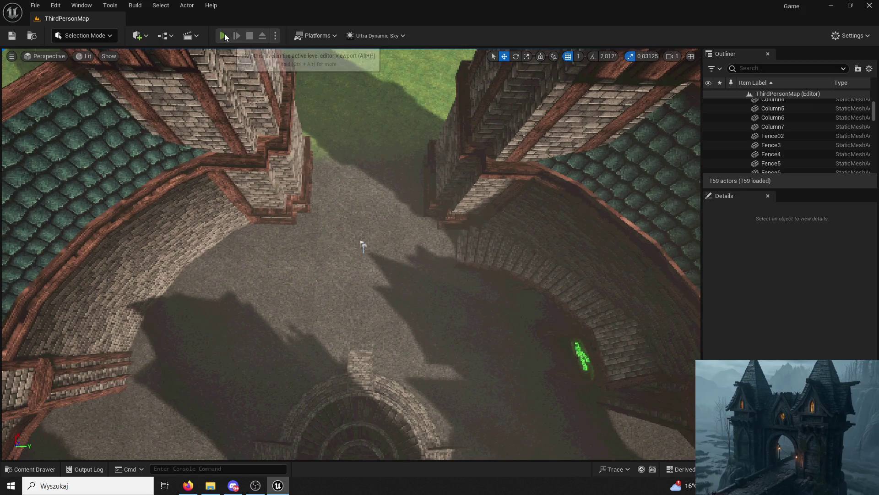
# Play-test the map over the fountain steps and rim to the brick tower, then stop and select Tower5
pyautogui.click(223, 35)
pyautogui.press('w')
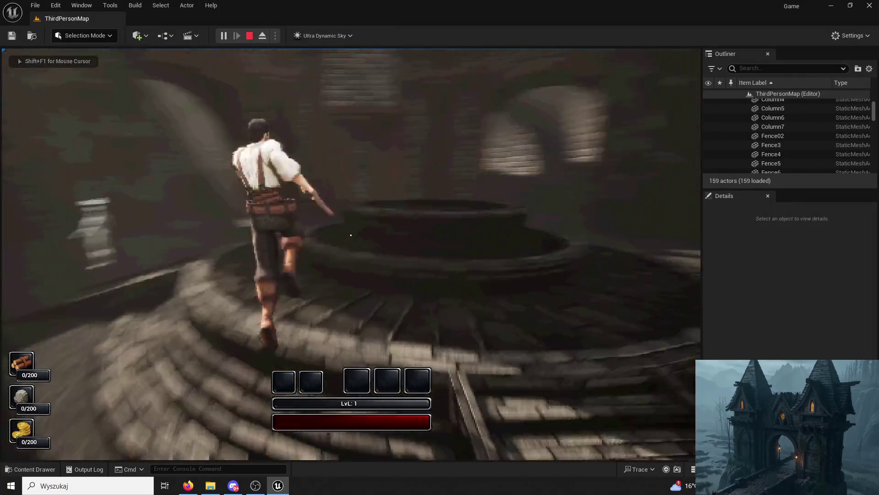
pyautogui.press('space')
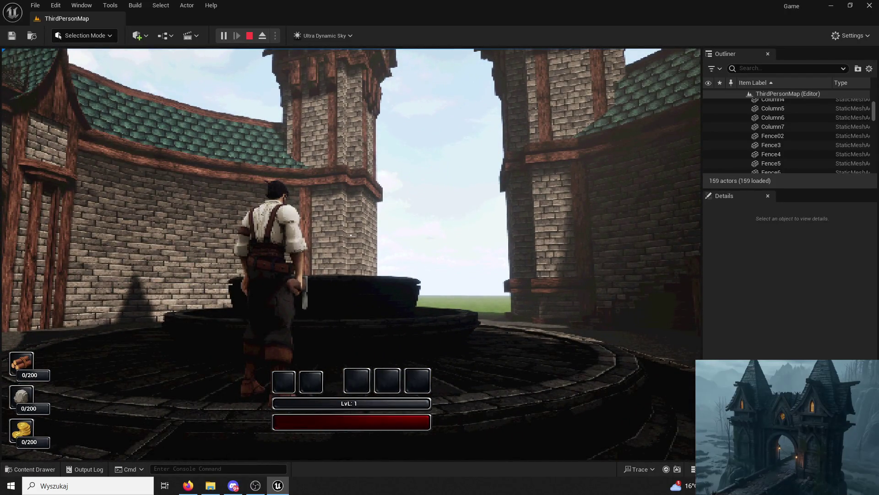
pyautogui.press('w')
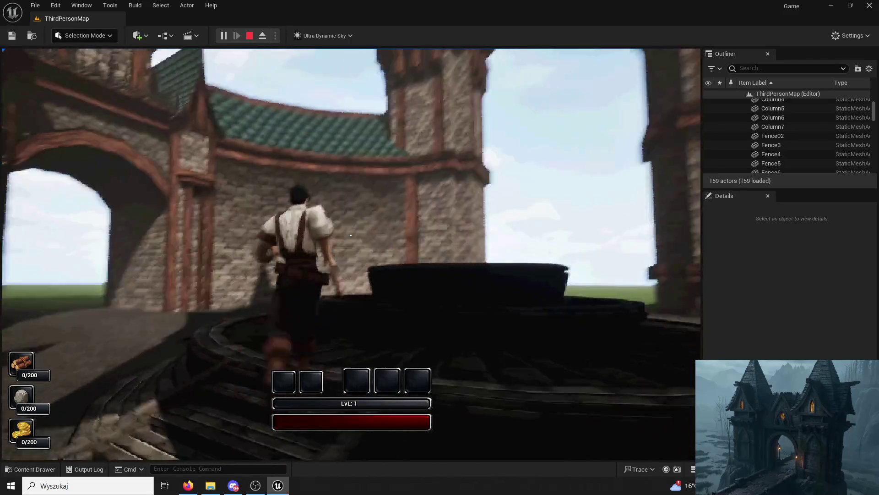
pyautogui.press('w')
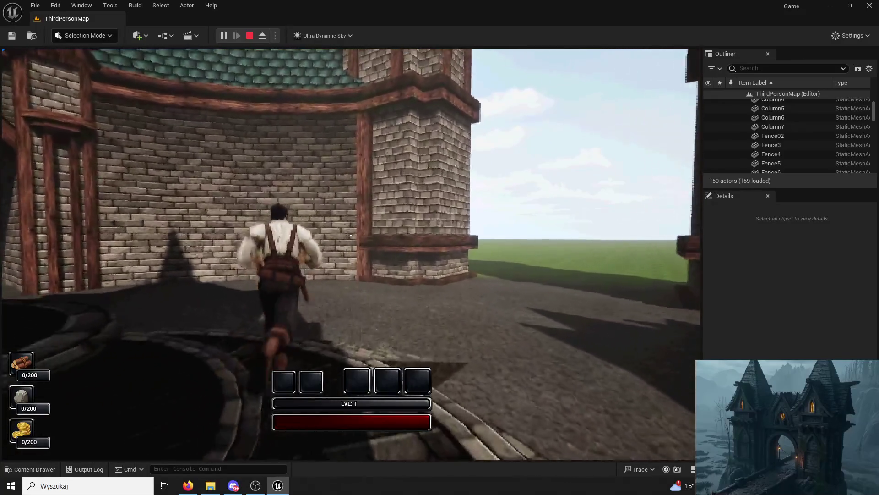
pyautogui.press('w')
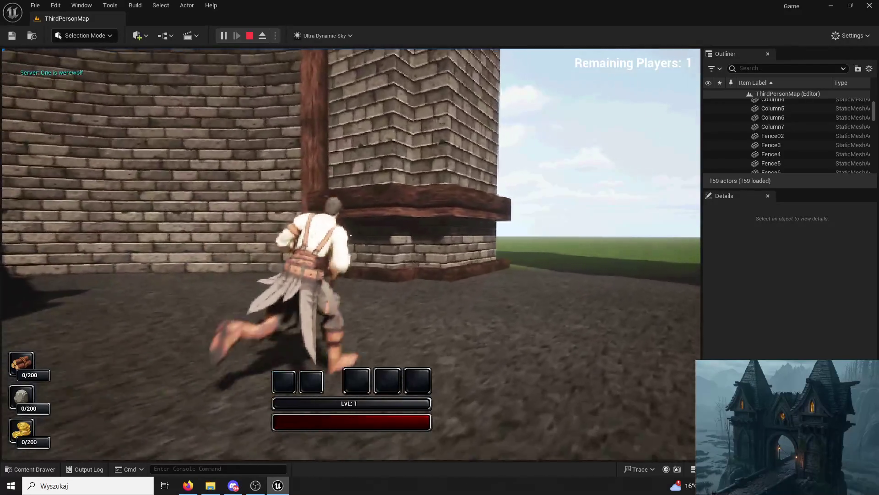
pyautogui.press('w')
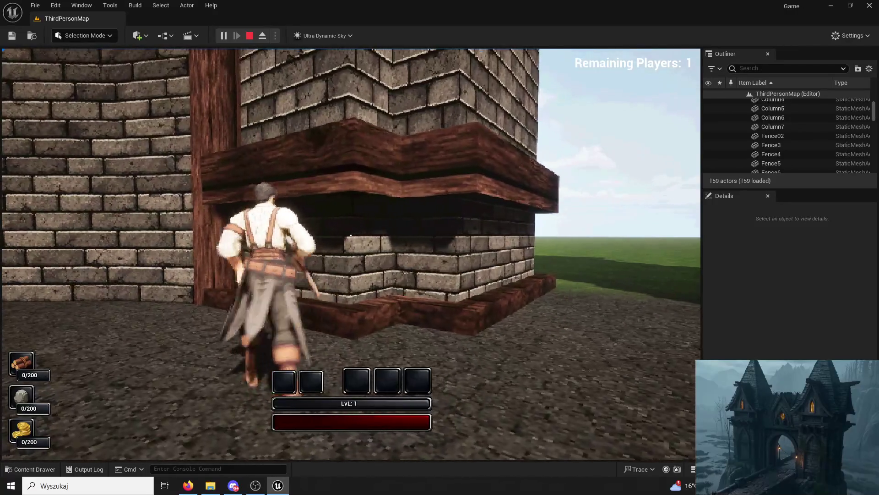
pyautogui.press('Escape')
pyautogui.click(451, 170)
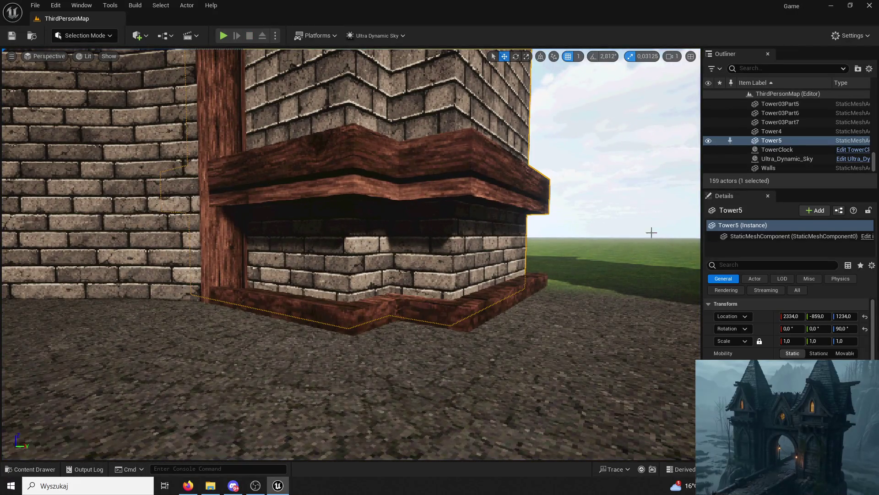
# Open the Tower03 mesh from the Towers folder in the Content Drawer
pyautogui.click(32, 469)
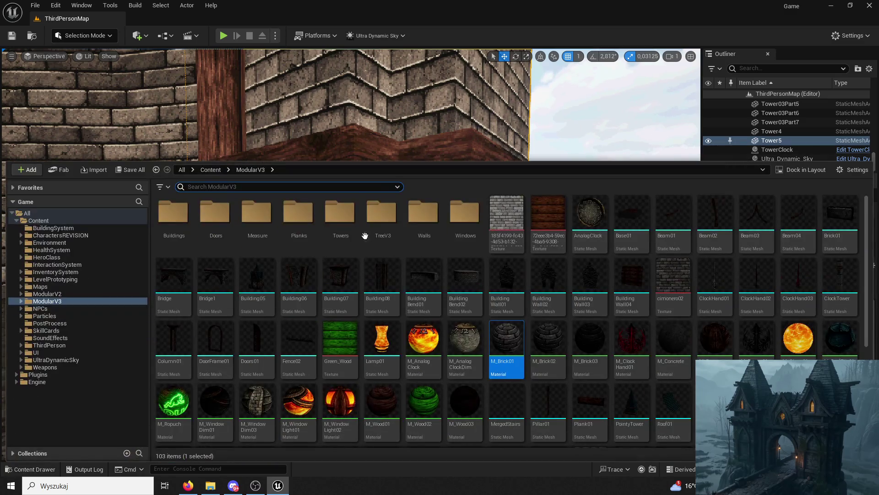
pyautogui.doubleClick(354, 221)
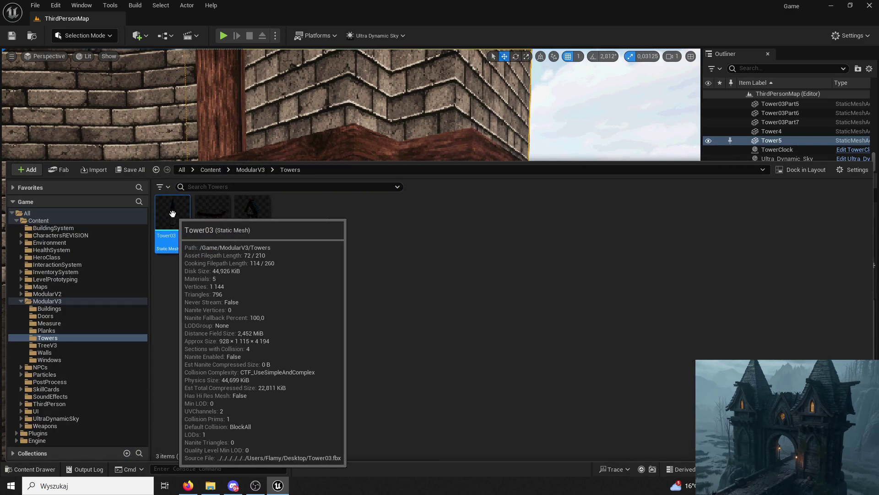
pyautogui.doubleClick(182, 210)
pyautogui.scroll(-10, 736, 213)
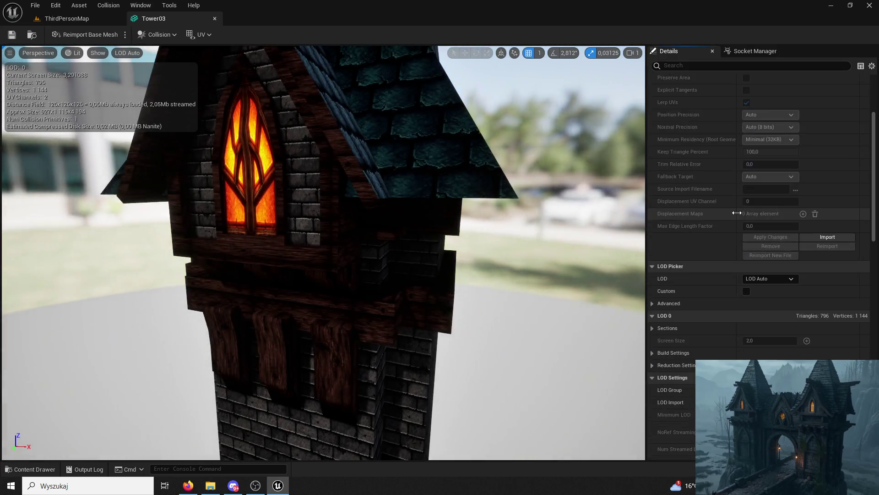
pyautogui.scroll(-5, 736, 212)
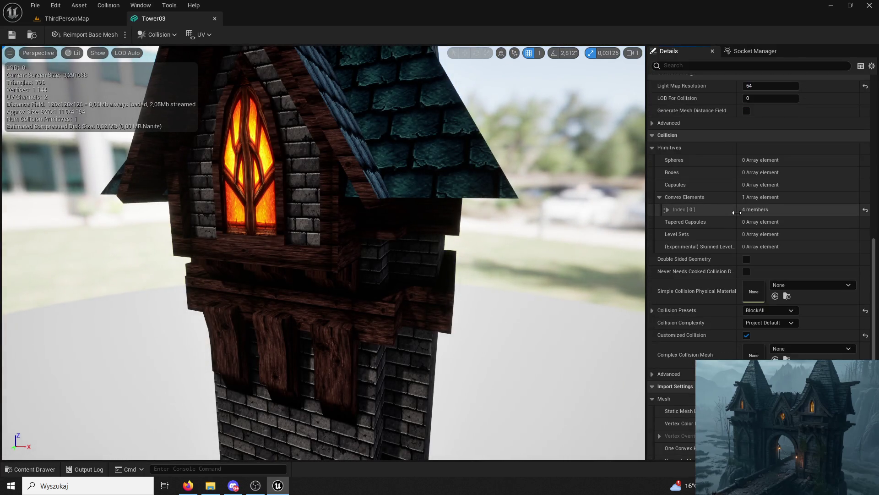
pyautogui.scroll(-5, 736, 213)
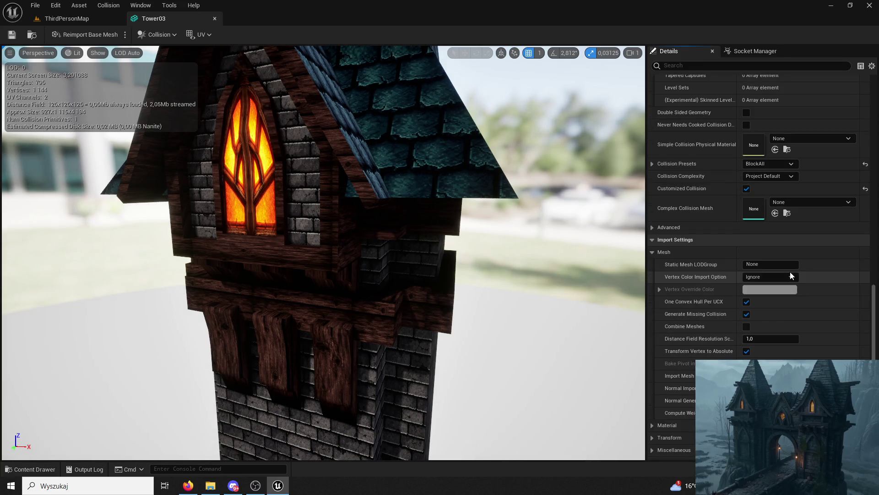
# Remove the added collision shape, set Collision Complexity to Use Complex Collision As Simple, and close Tower03
pyautogui.click(159, 36)
pyautogui.click(197, 70)
pyautogui.press('Delete')
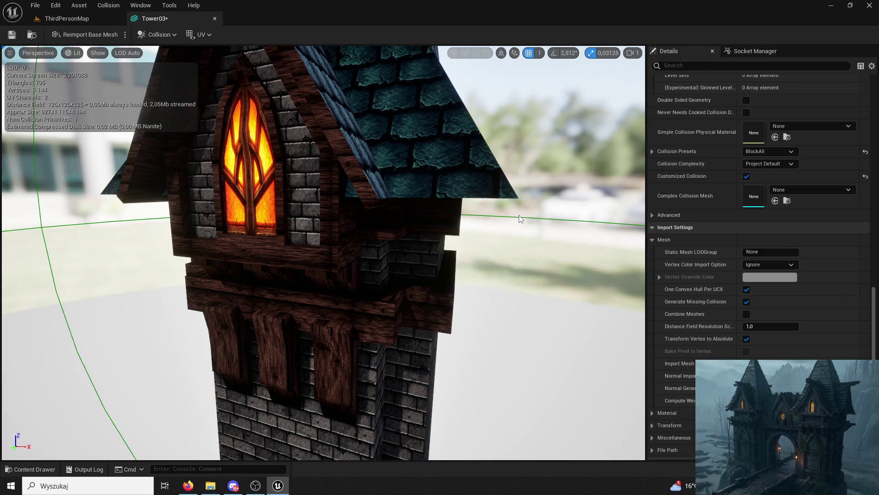
pyautogui.scroll(-4, 733, 307)
pyautogui.scroll(4, 771, 302)
pyautogui.click(773, 154)
pyautogui.click(774, 154)
pyautogui.click(774, 163)
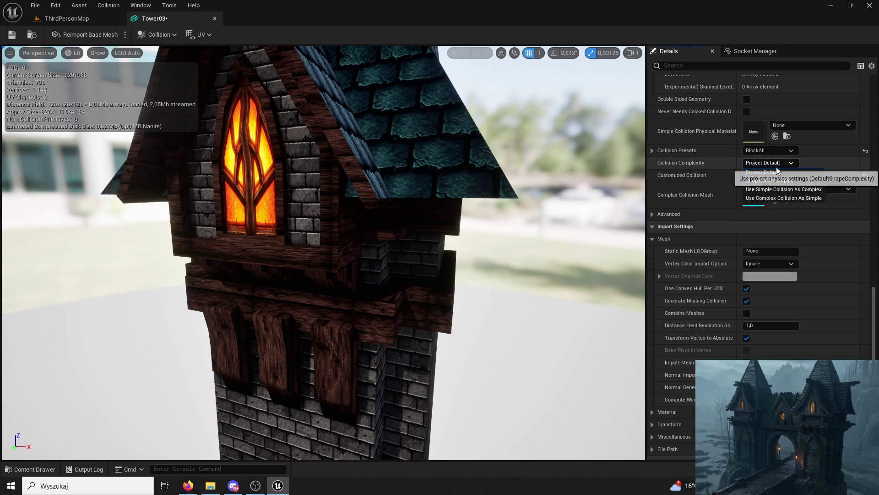
pyautogui.click(777, 198)
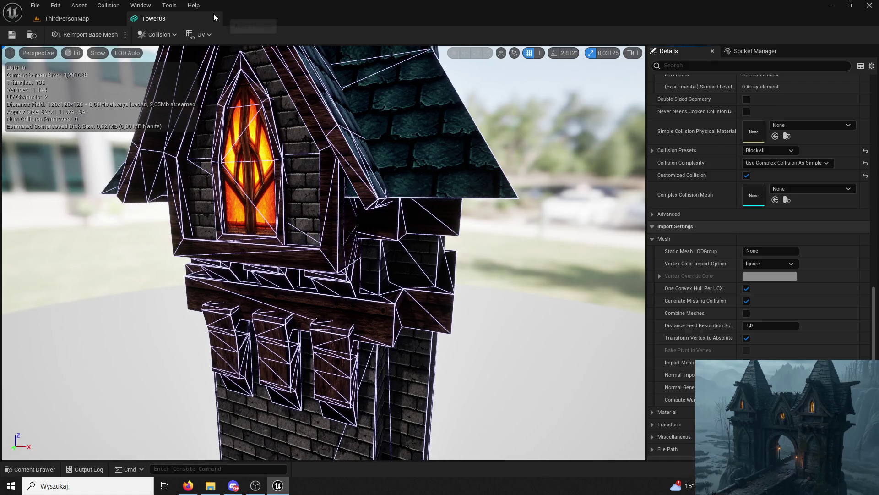
pyautogui.click(213, 18)
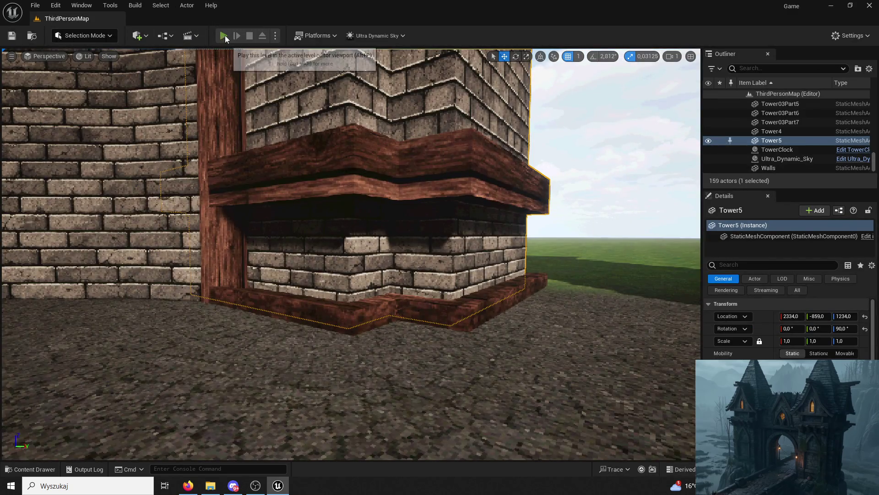
# Run a quick play test around the brick tower, then lower Tower03Part01 to the ground at Z 88.9605
pyautogui.click(223, 35)
pyautogui.press('w')
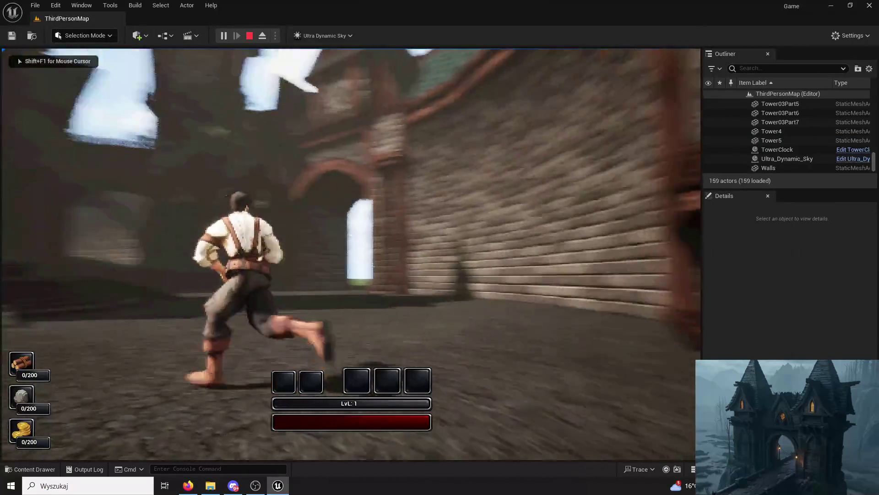
pyautogui.press('w')
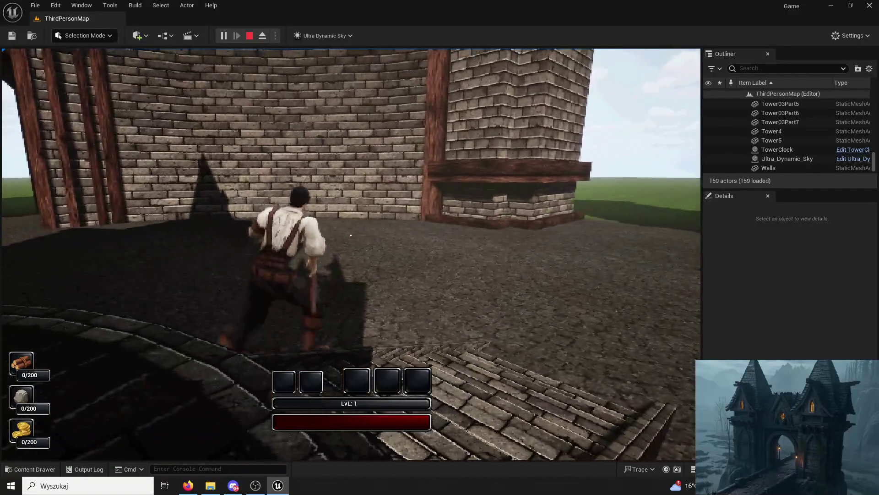
pyautogui.press('Escape')
pyautogui.click(461, 195)
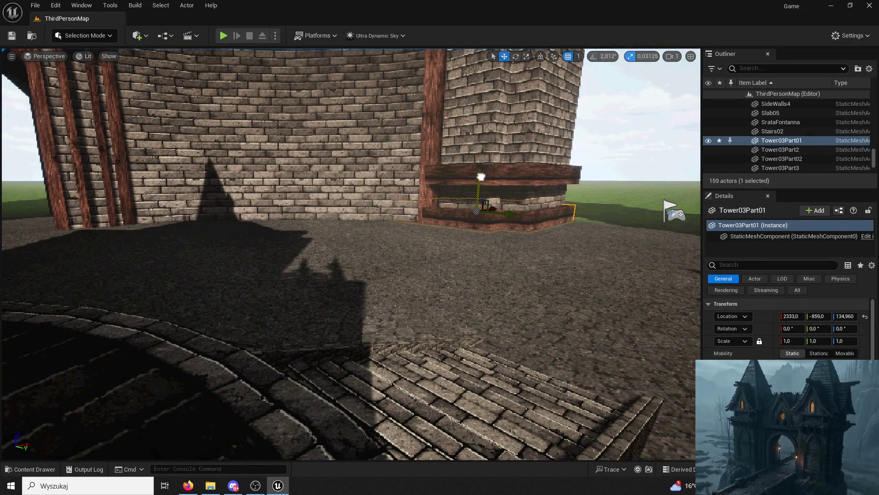
pyautogui.moveTo(482, 177)
pyautogui.mouseDown()
pyautogui.moveTo(483, 197)
pyautogui.moveTo(490, 184)
pyautogui.mouseUp()
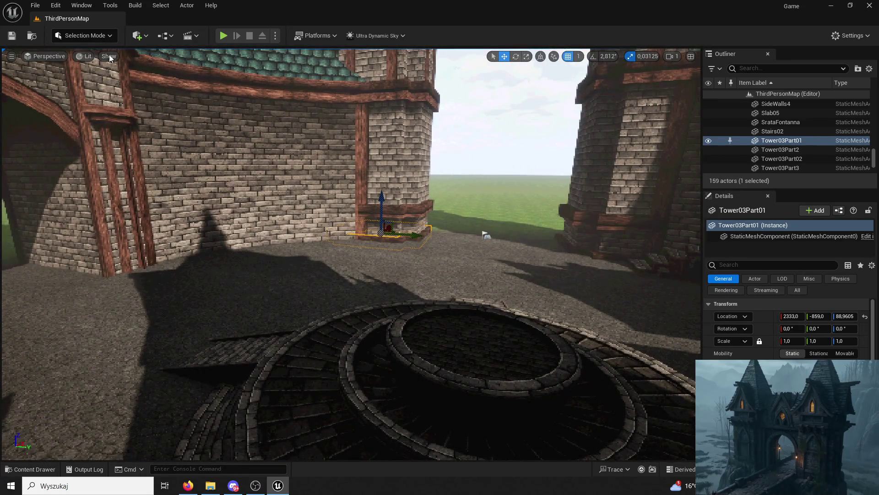
# Play-test again, running up the fountain stairs, across the rim and down onto the cobbled square
pyautogui.click(223, 36)
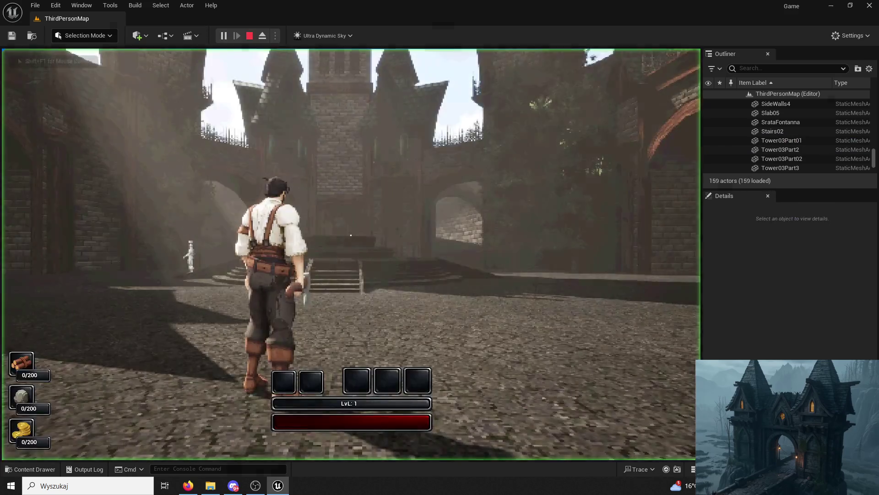
pyautogui.press('w')
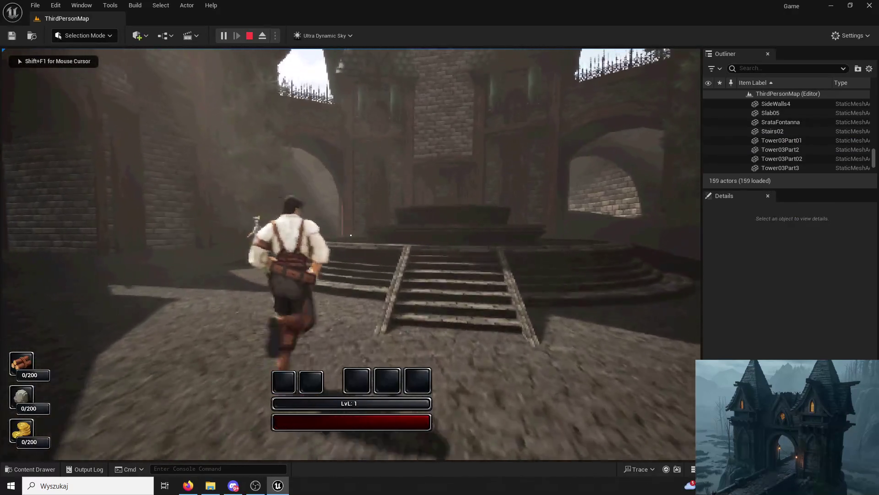
pyautogui.press('space')
pyautogui.press('w')
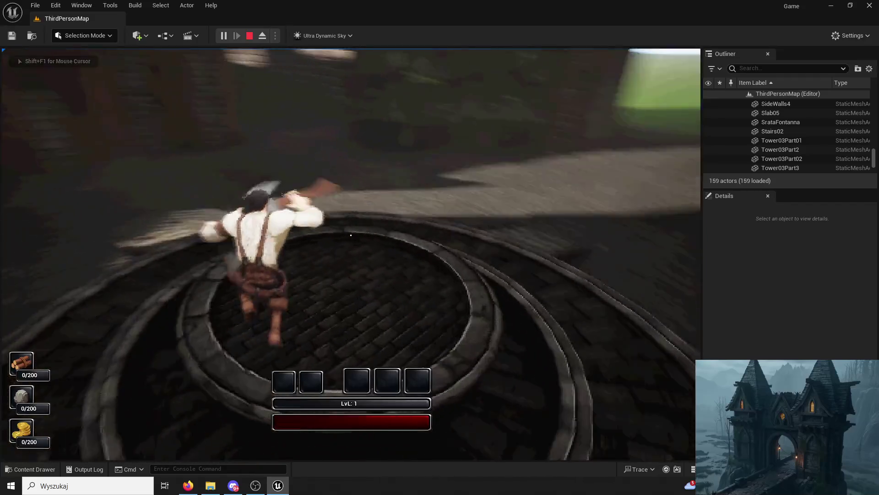
pyautogui.press('space')
pyautogui.press('w')
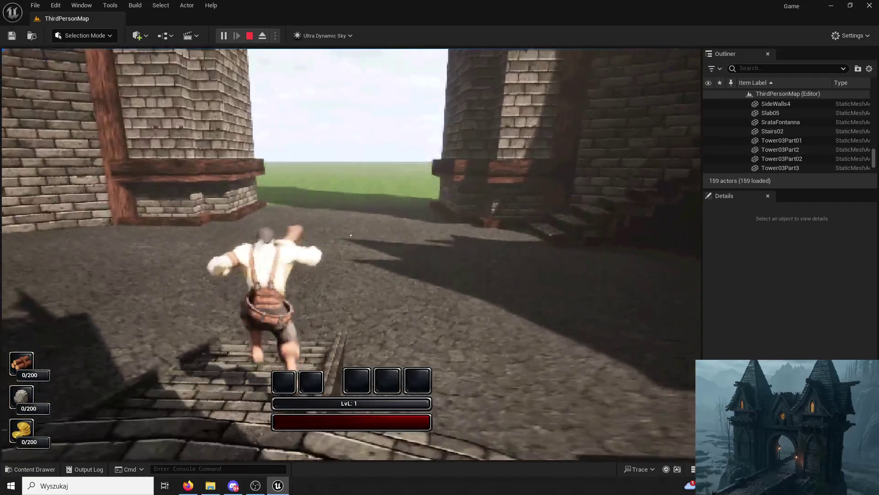
pyautogui.press('space')
pyautogui.press('Escape')
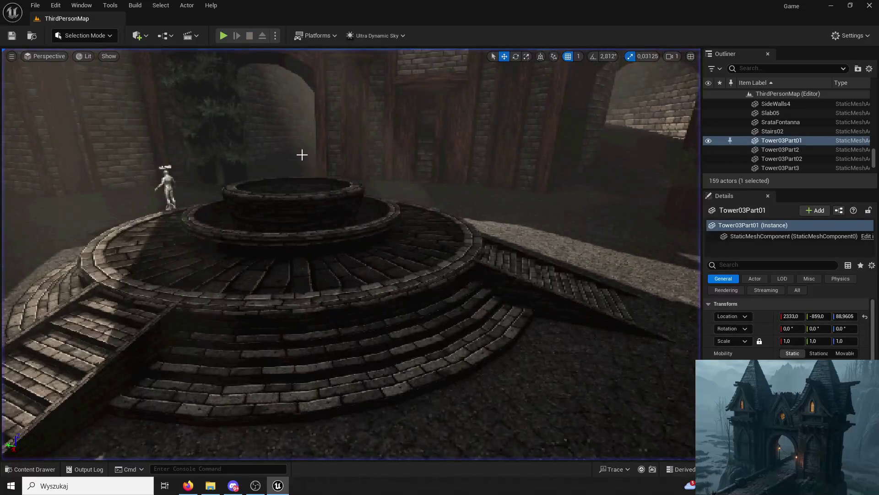
pyautogui.press('w')
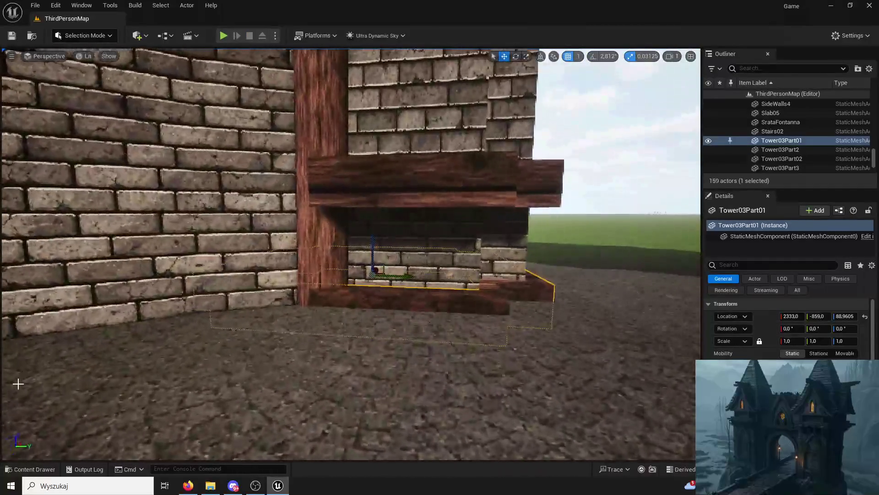
# Drag the Plank01 mesh from the Planks folder onto the tower wall as Plank50
pyautogui.click(23, 469)
pyautogui.click(236, 172)
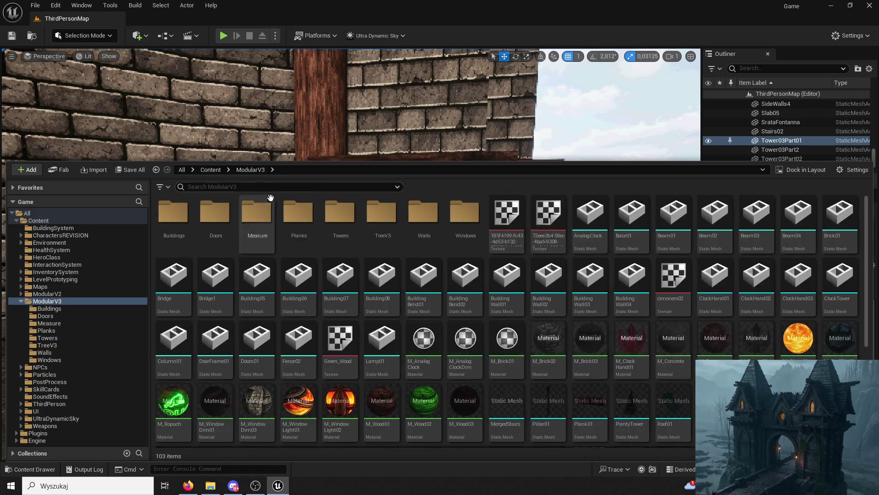
pyautogui.doubleClick(313, 222)
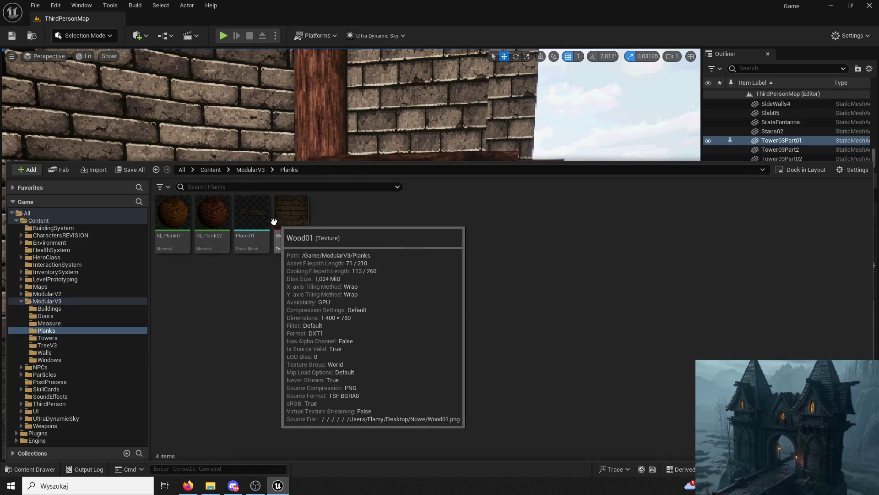
pyautogui.click(251, 169)
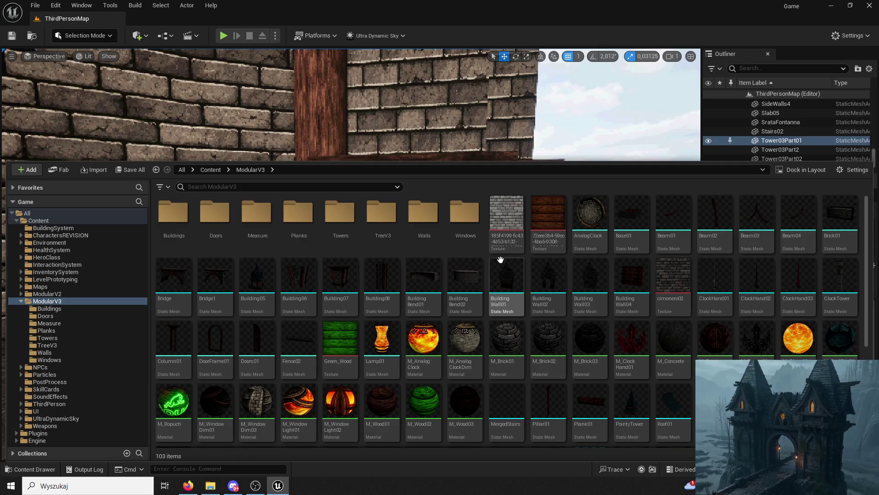
pyautogui.scroll(-2, 501, 259)
pyautogui.moveTo(608, 336); pyautogui.dragTo(285, 154)
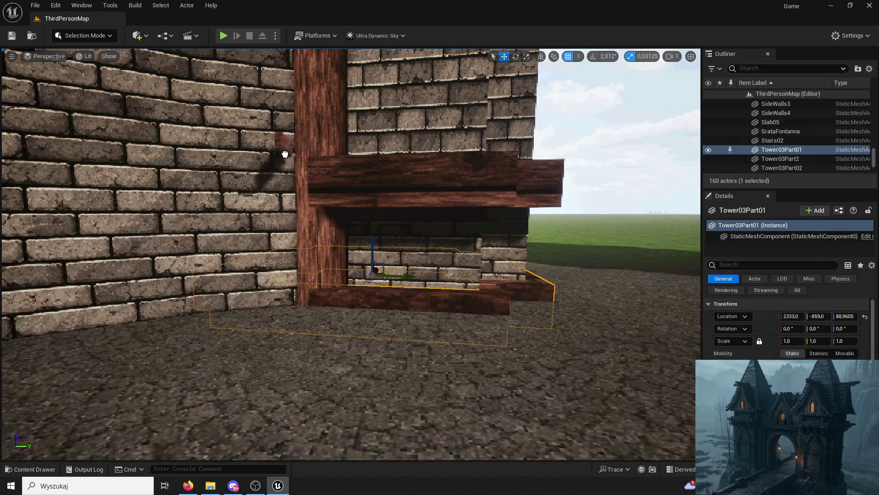
pyautogui.moveTo(261, 195); pyautogui.dragTo(263, 196)
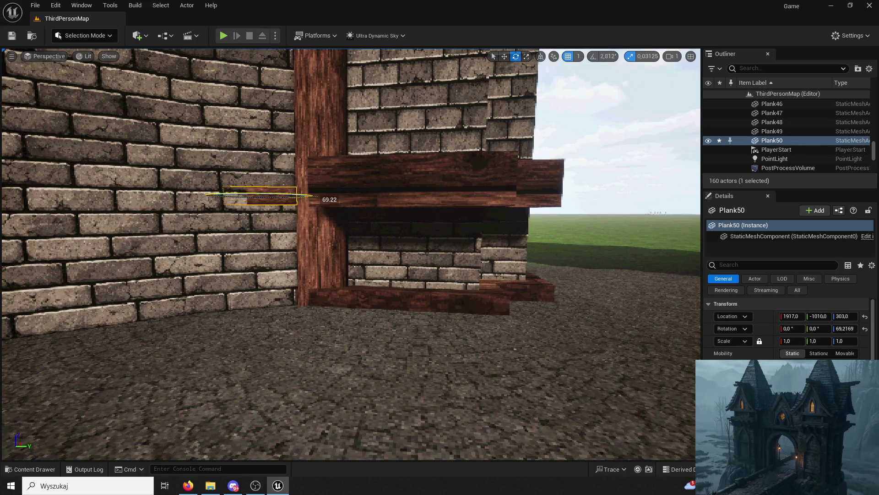
pyautogui.press('f')
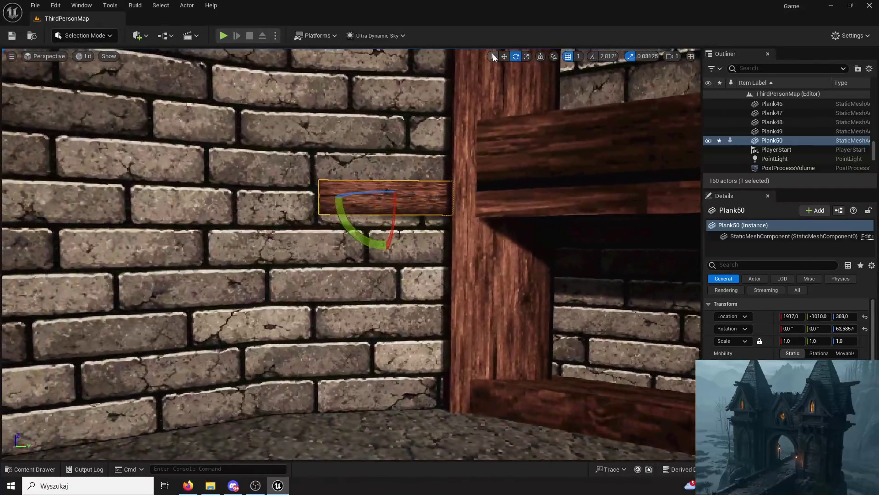
# Raise Plank50 up the wall and scale it to about 2.9
pyautogui.click(504, 57)
pyautogui.moveTo(387, 169); pyautogui.dragTo(386, 138)
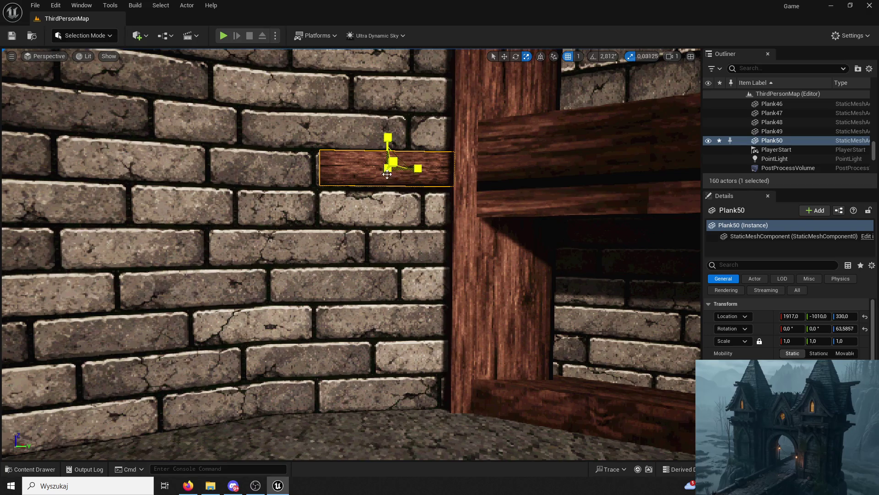
pyautogui.moveTo(387, 174)
pyautogui.mouseDown()
pyautogui.moveTo(419, 191)
pyautogui.moveTo(373, 170)
pyautogui.mouseUp()
pyautogui.scroll(-5, 373, 171)
pyautogui.moveTo(463, 229)
pyautogui.mouseDown()
pyautogui.moveTo(494, 242)
pyautogui.moveTo(463, 229)
pyautogui.moveTo(505, 136)
pyautogui.mouseUp()
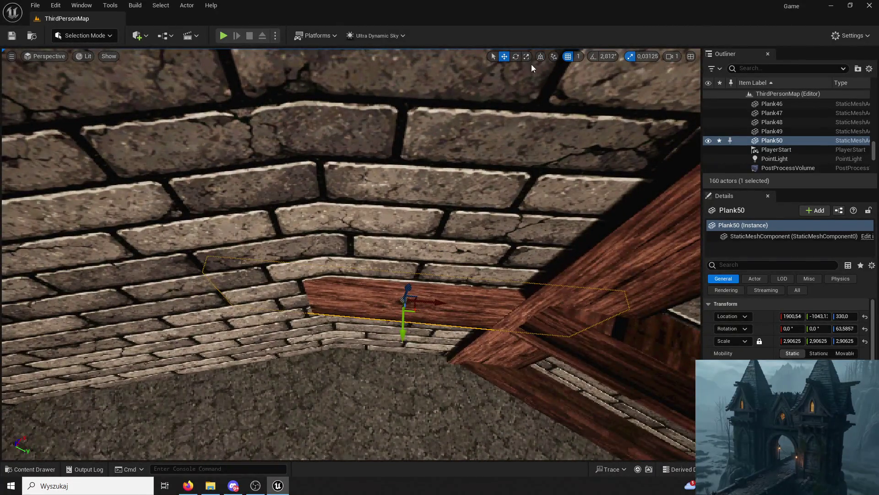
# Rotate Plank50 to 61.2584° along the wall curve and Alt-drag a copy as Plank51
pyautogui.moveTo(387, 326); pyautogui.dragTo(383, 326)
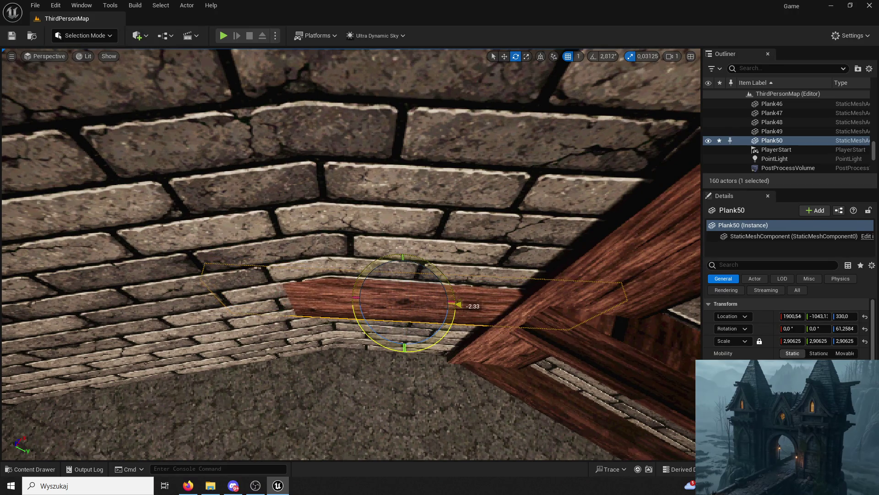
pyautogui.click(378, 333)
pyautogui.click(504, 55)
pyautogui.moveTo(428, 304)
pyautogui.mouseDown()
pyautogui.moveTo(442, 309)
pyautogui.moveTo(206, 303)
pyautogui.moveTo(167, 327)
pyautogui.mouseUp()
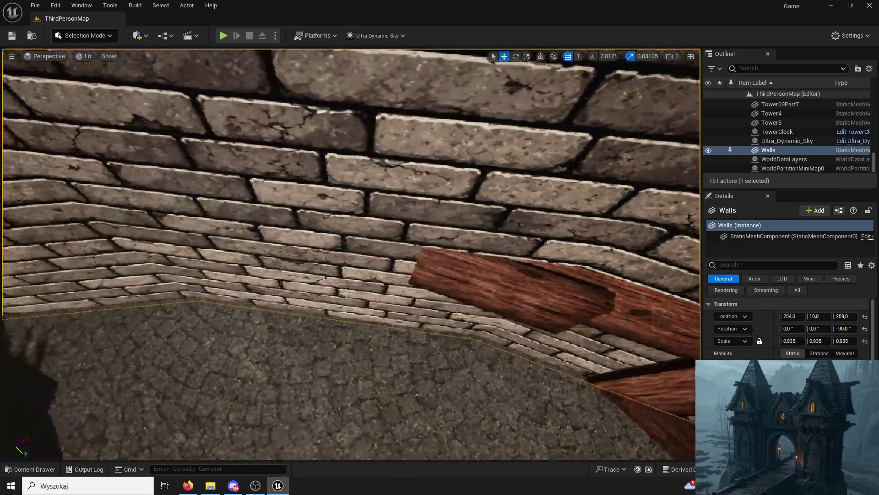
# Slide Plank51 into line beside Plank50, undoing a stray rotation, and raise it slightly
pyautogui.click(451, 246)
pyautogui.moveTo(373, 290)
pyautogui.mouseDown()
pyautogui.moveTo(463, 271)
pyautogui.moveTo(417, 220)
pyautogui.moveTo(403, 257)
pyautogui.mouseUp()
pyautogui.click(491, 64)
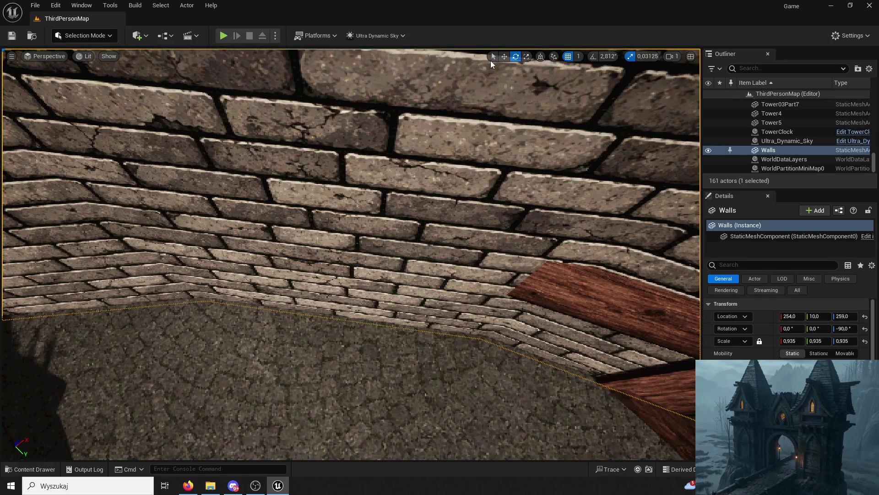
pyautogui.hotkey('ctrl', 'z')
pyautogui.hotkey('ctrl', 'z')
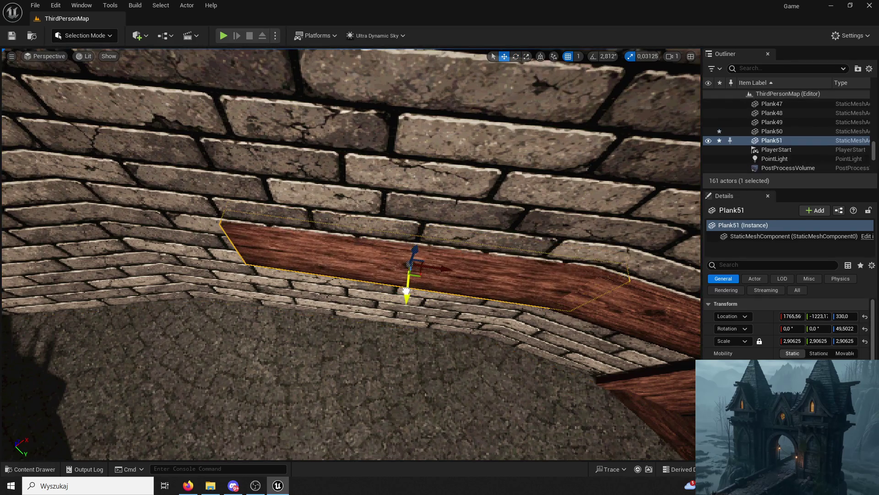
pyautogui.hotkey('ctrl', 'z')
pyautogui.hotkey('ctrl', 'z')
pyautogui.hotkey('ctrl', 'z')
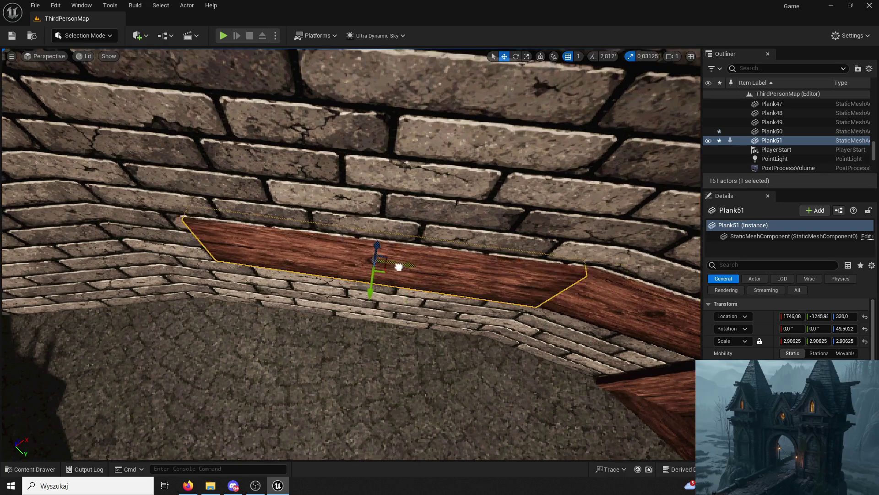
pyautogui.moveTo(357, 267)
pyautogui.mouseDown()
pyautogui.moveTo(332, 268)
pyautogui.moveTo(375, 256)
pyautogui.moveTo(440, 259)
pyautogui.moveTo(378, 257)
pyautogui.moveTo(395, 264)
pyautogui.moveTo(185, 199)
pyautogui.mouseUp()
pyautogui.click(504, 56)
pyautogui.moveTo(268, 305); pyautogui.dragTo(269, 306)
pyautogui.moveTo(63, 287); pyautogui.dragTo(59, 285)
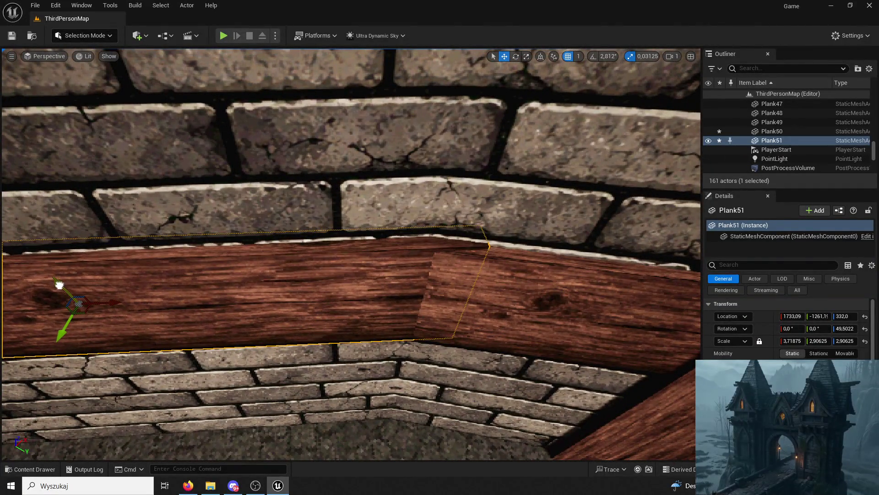
# Raise Plank50 and Plank51 together and thicken them to Z scale 3.03125
pyautogui.keyDown('ctrl'); pyautogui.click(468, 317); pyautogui.keyUp('ctrl')
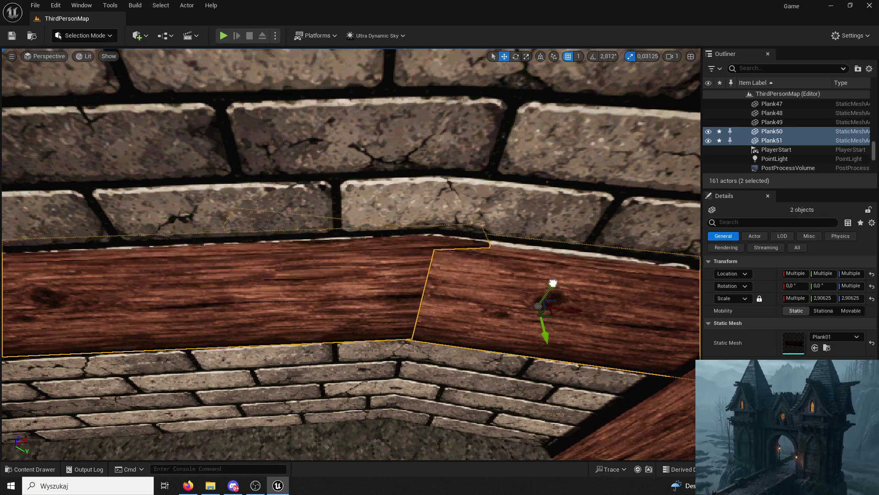
pyautogui.moveTo(552, 289); pyautogui.dragTo(554, 278)
pyautogui.press('f')
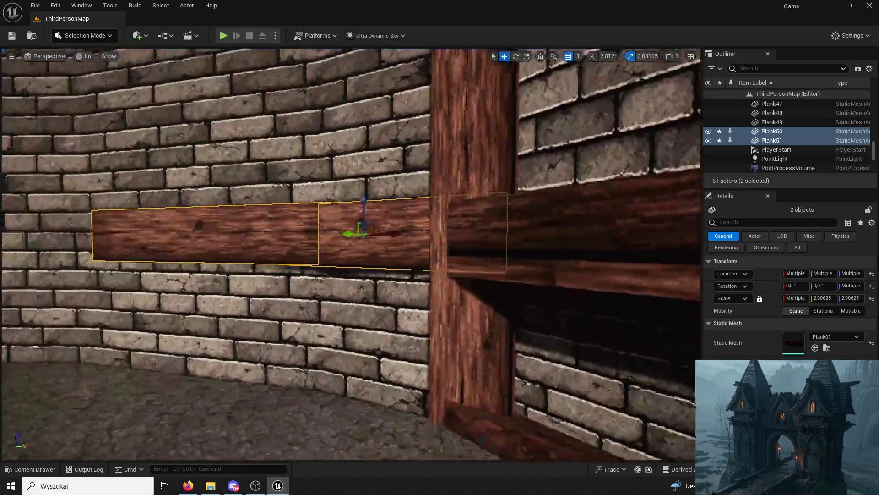
pyautogui.scroll(5, 543, 236)
pyautogui.scroll(-4, 543, 236)
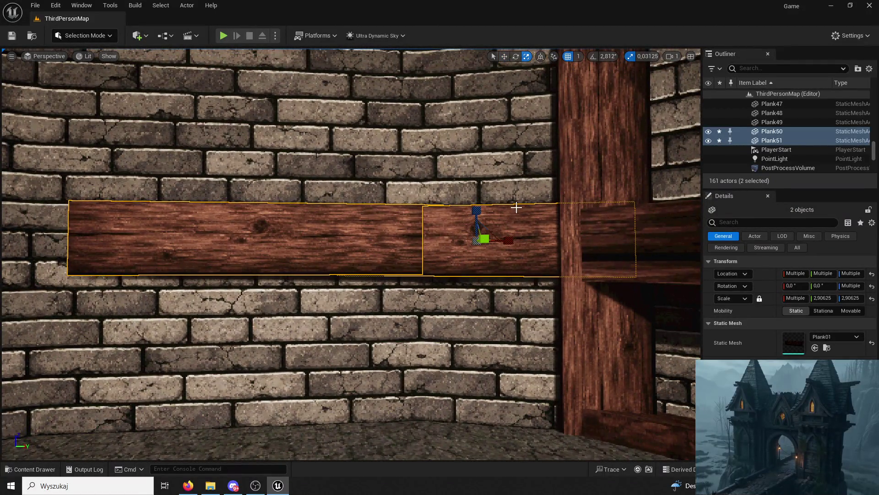
pyautogui.click(543, 236)
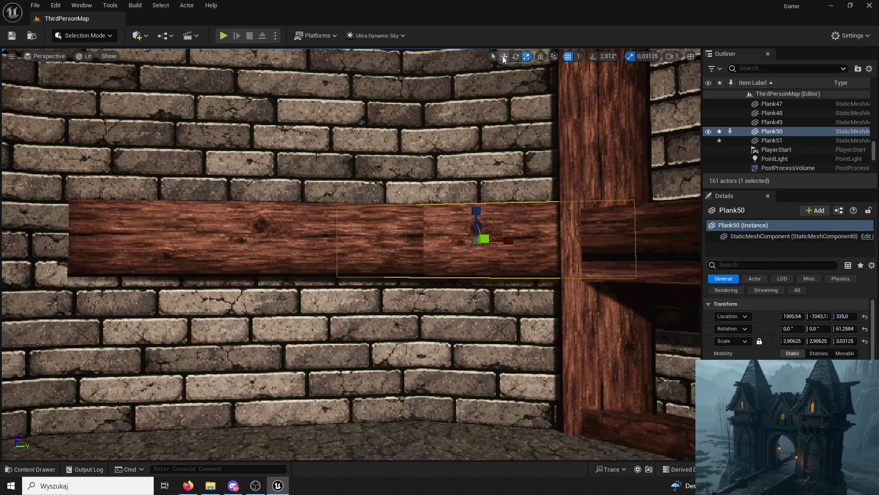
pyautogui.click(504, 56)
pyautogui.hotkey('ctrl', 'z')
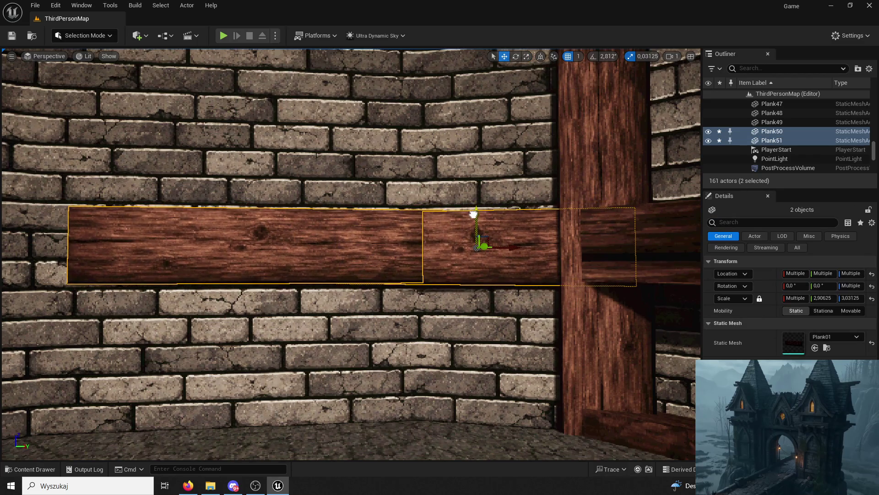
pyautogui.click(467, 161)
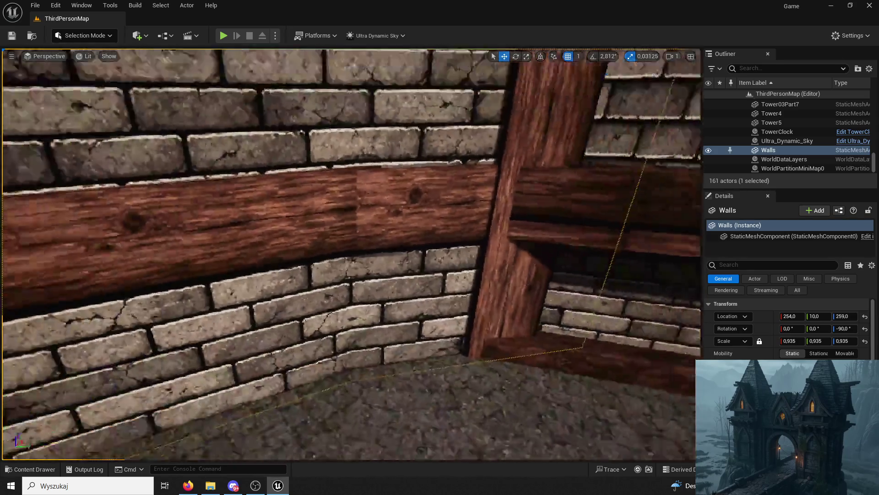
pyautogui.scroll(5, 350, 254)
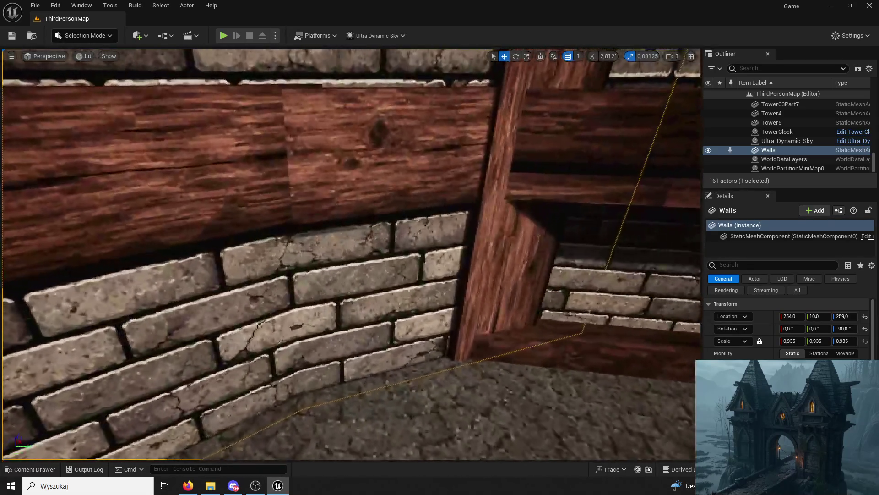
pyautogui.scroll(-4, 351, 254)
pyautogui.scroll(2, 351, 254)
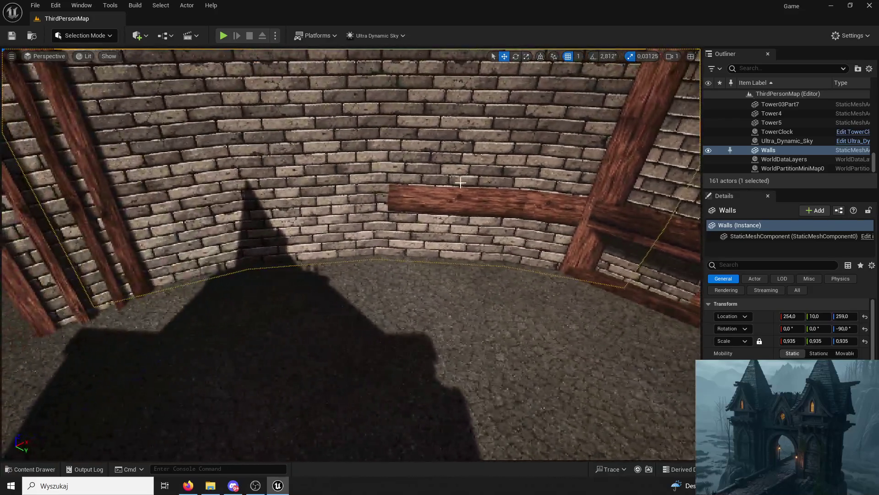
# Alt-drag Plank51 to create Plank52, move it further around the wall, and angle it to the curve
pyautogui.click(461, 201)
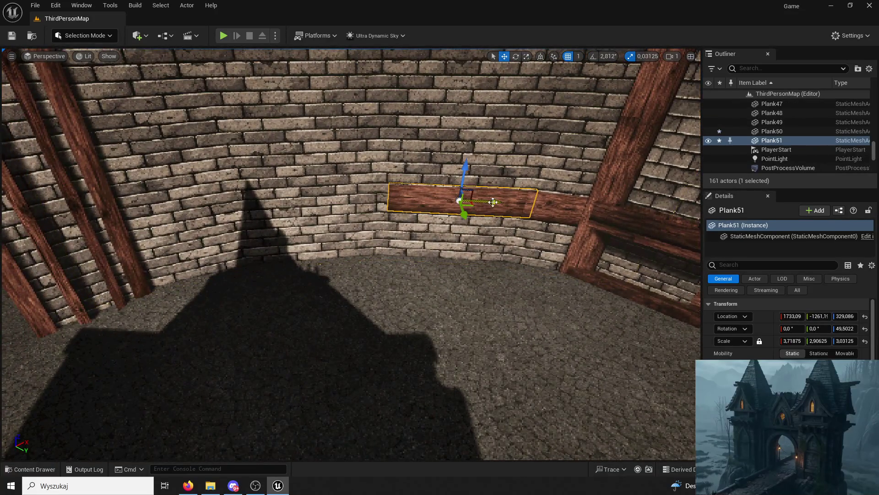
pyautogui.keyDown('alt'); pyautogui.moveTo(492, 202); pyautogui.dragTo(363, 203); pyautogui.keyUp('alt')
pyautogui.click(315, 218)
pyautogui.moveTo(310, 224); pyautogui.dragTo(293, 176)
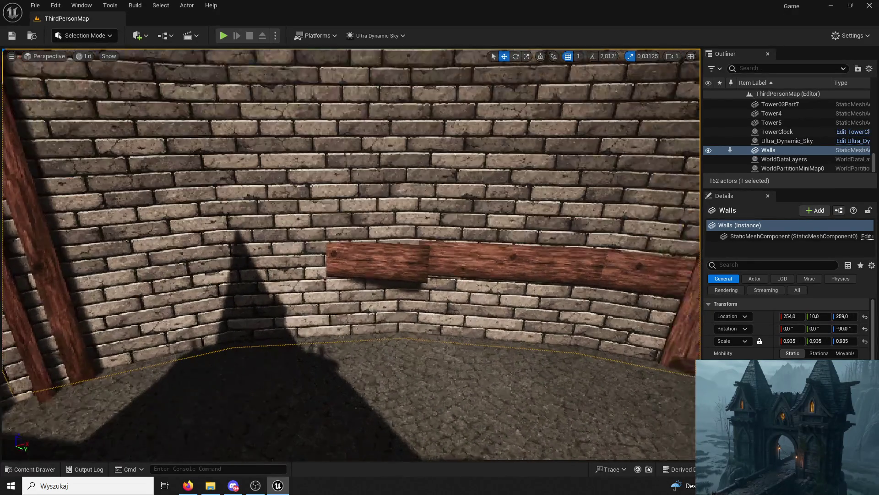
pyautogui.click(373, 261)
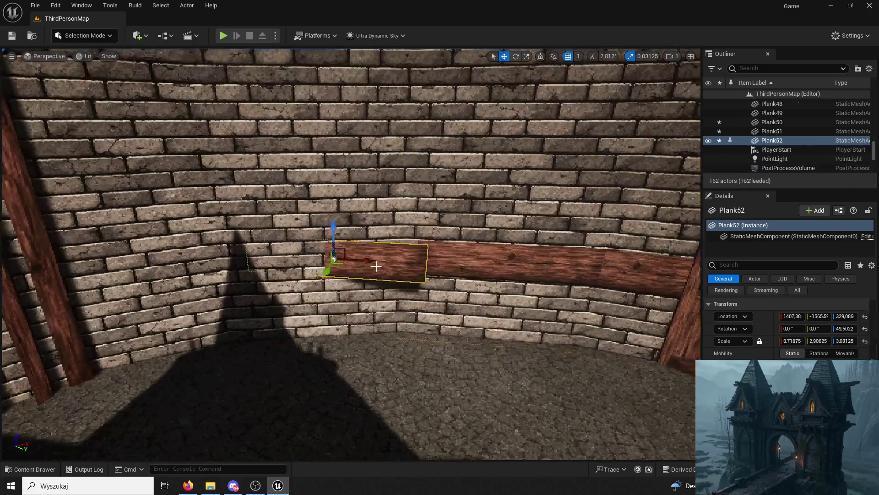
pyautogui.scroll(5, 500, 137)
pyautogui.moveTo(387, 291); pyautogui.dragTo(400, 277)
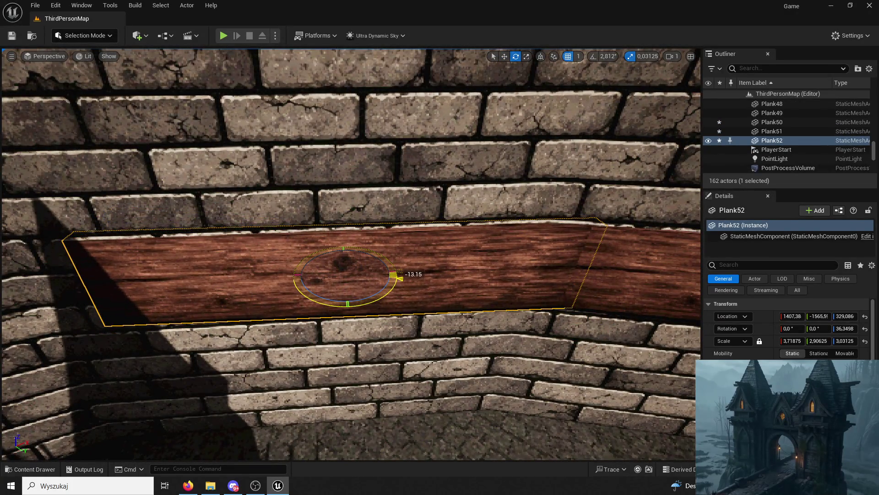
pyautogui.scroll(-5, 383, 289)
pyautogui.click(383, 290)
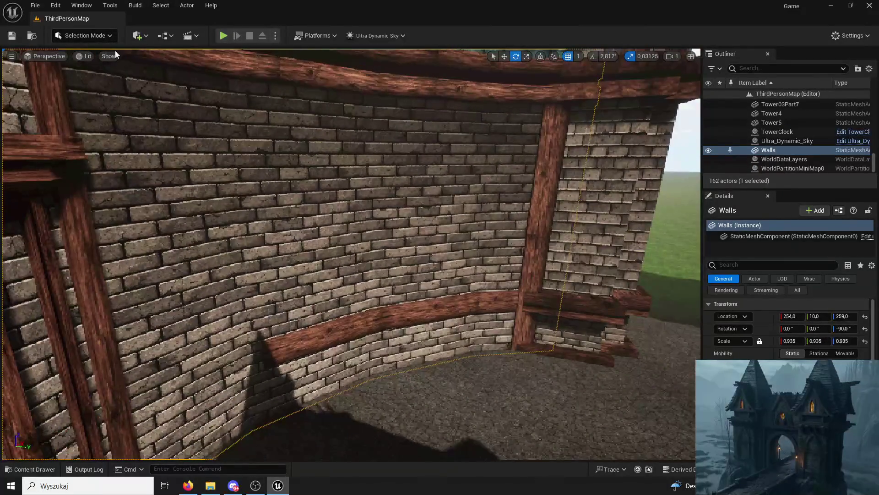
pyautogui.click(100, 40)
# In Modeling Mode, offset the Walls mesh UVs vertically by 52 with UV Transform and accept
pyautogui.click(110, 90)
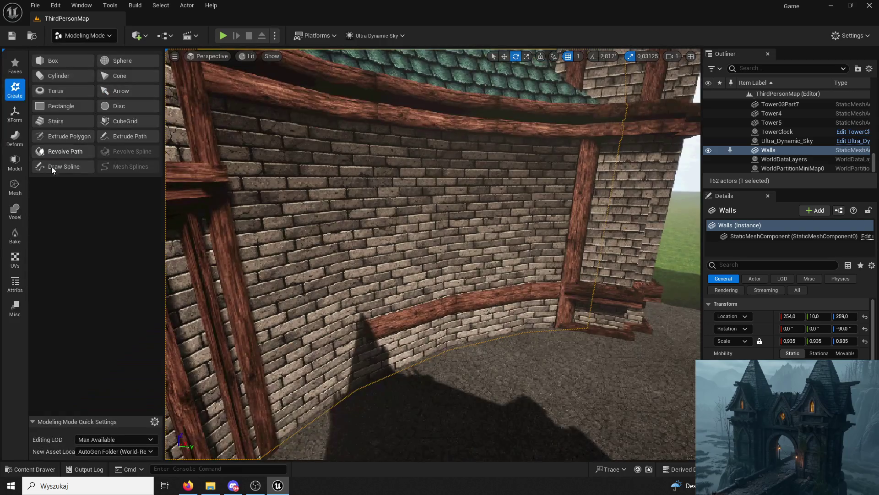
pyautogui.click(16, 260)
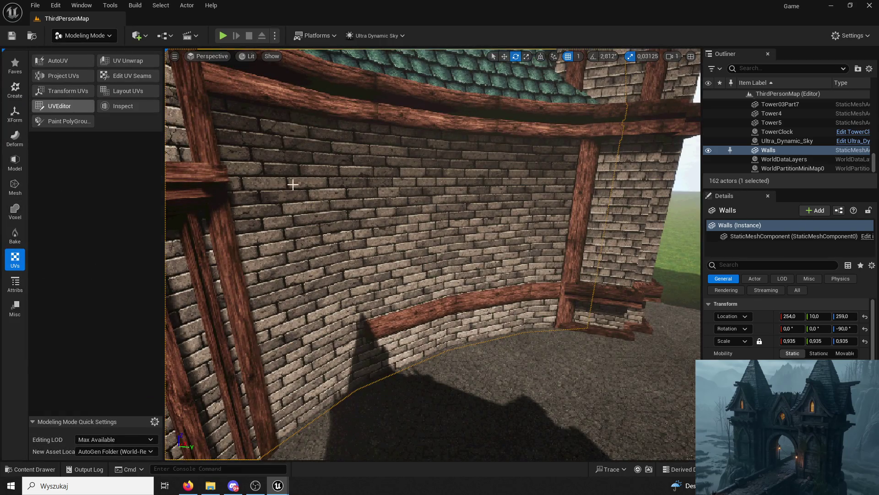
pyautogui.click(504, 139)
pyautogui.click(68, 90)
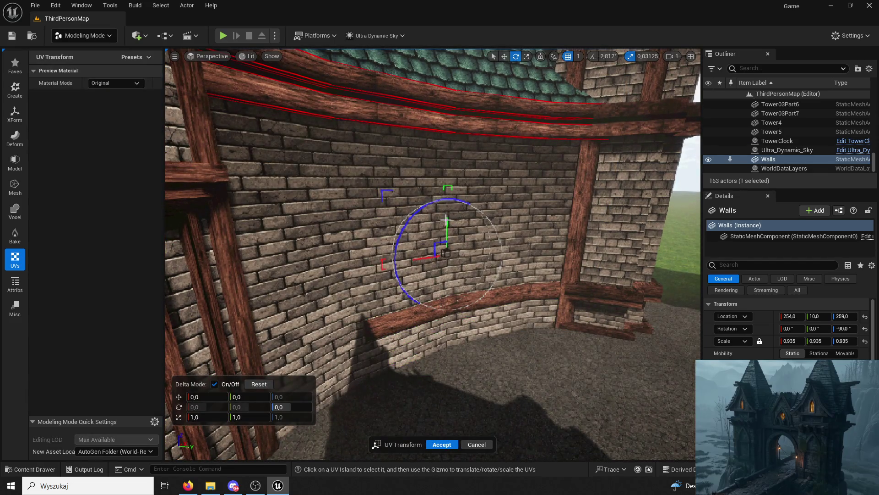
pyautogui.moveTo(447, 222); pyautogui.dragTo(447, 231)
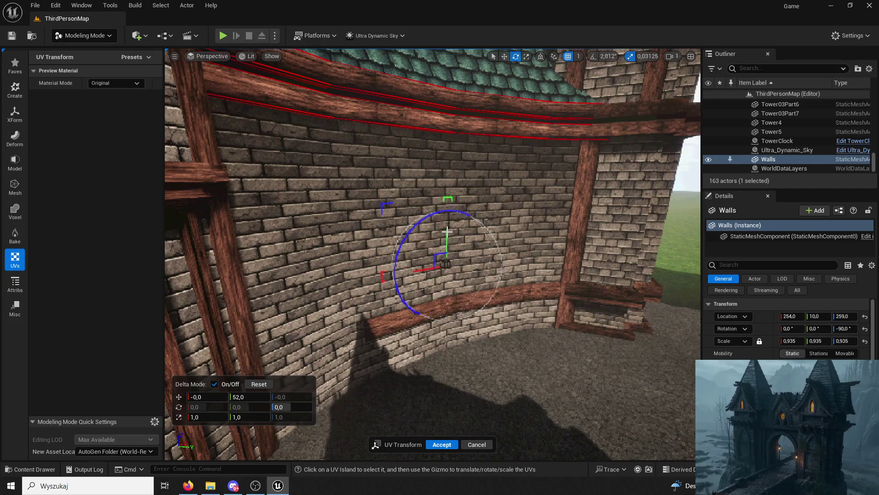
pyautogui.click(441, 443)
# Return to Selection Mode and select Plank52, the last plank of the band
pyautogui.click(85, 35)
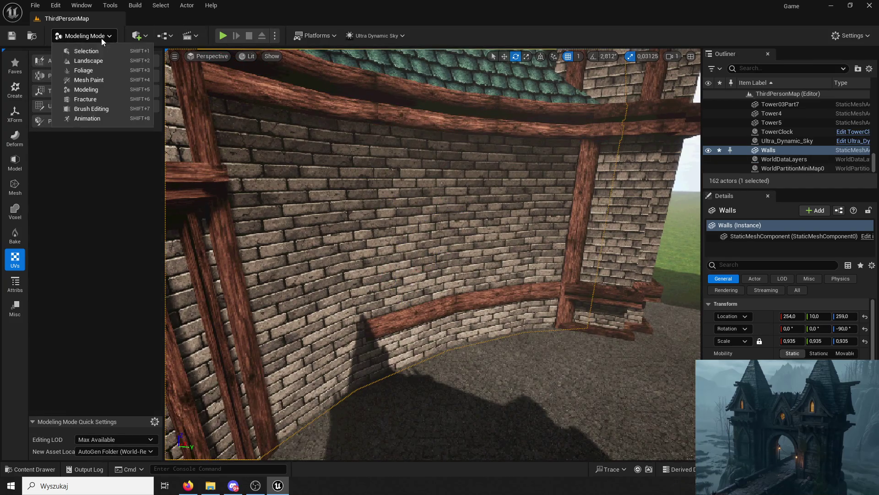
pyautogui.click(81, 51)
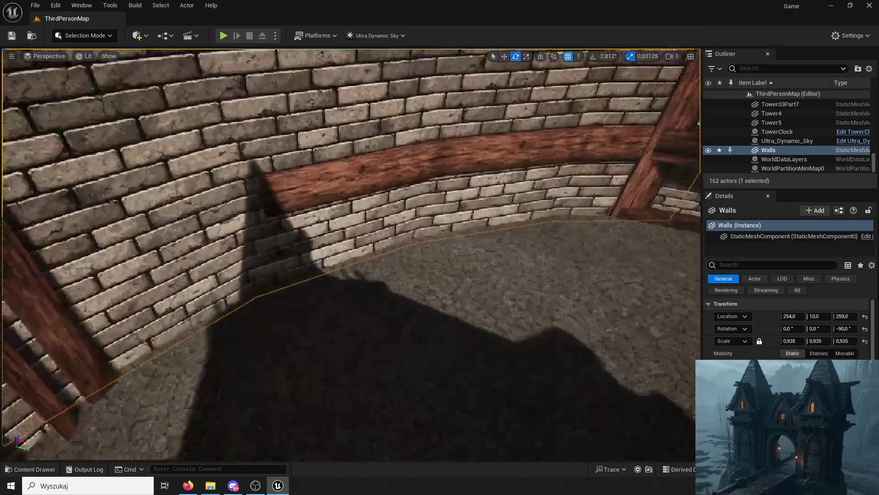
pyautogui.moveTo(348, 256)
pyautogui.mouseDown()
pyautogui.moveTo(348, 229)
pyautogui.moveTo(348, 275)
pyautogui.moveTo(339, 268)
pyautogui.mouseUp()
pyautogui.moveTo(478, 121)
pyautogui.mouseDown()
pyautogui.moveTo(447, 123)
pyautogui.moveTo(479, 120)
pyautogui.mouseUp()
pyautogui.click(495, 153)
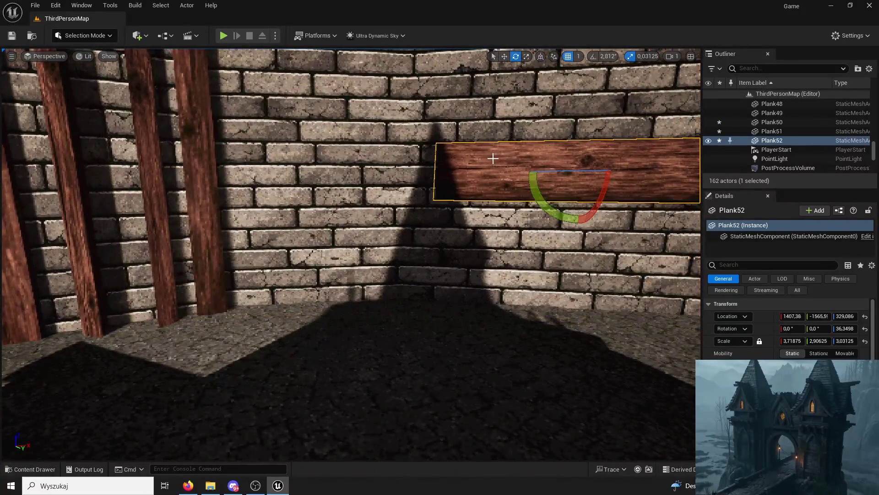
# Alt-drag Plank52 along the wall to create Plank53 at 1068.73, -1748.7, 329.086, then view the band
pyautogui.moveTo(610, 171)
pyautogui.mouseDown()
pyautogui.moveTo(365, 173)
pyautogui.moveTo(398, 158)
pyautogui.moveTo(397, 189)
pyautogui.mouseUp()
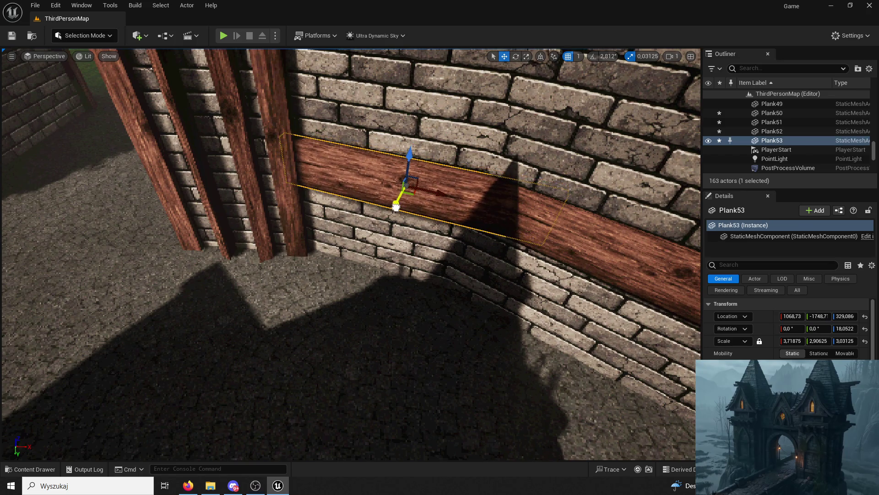
pyautogui.moveTo(397, 207); pyautogui.dragTo(399, 275)
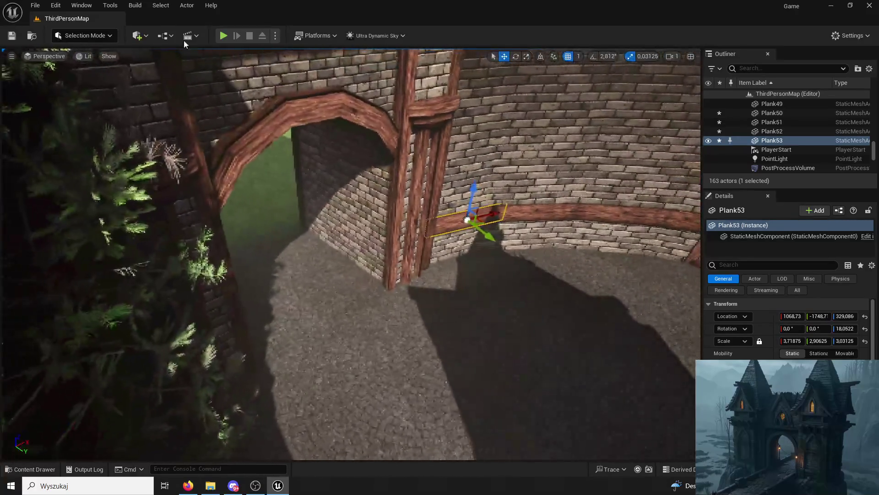
# Play-test across the courtyard, jumping onto the ledge and round platform, then stop and select a plank
pyautogui.click(224, 36)
pyautogui.press('w')
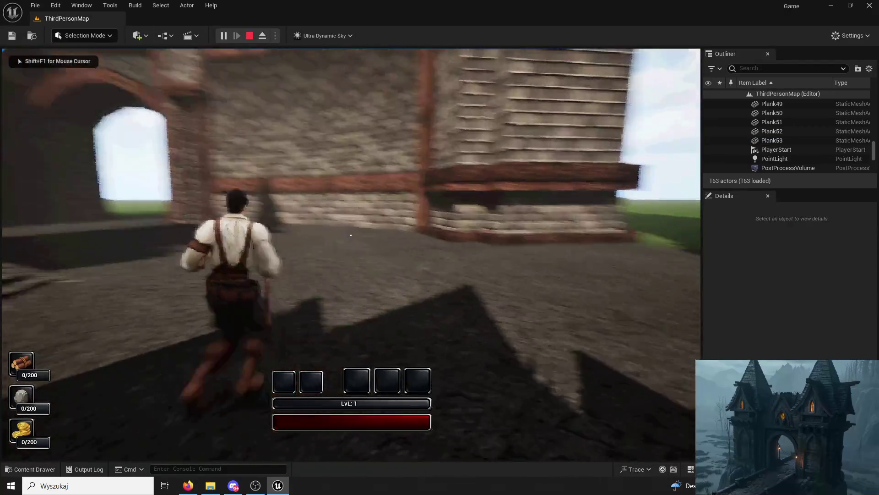
pyautogui.press('space')
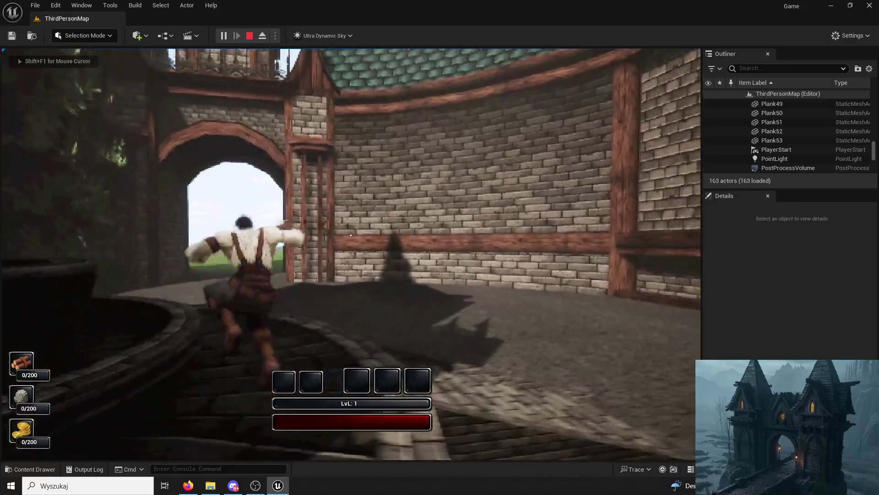
pyautogui.press('space')
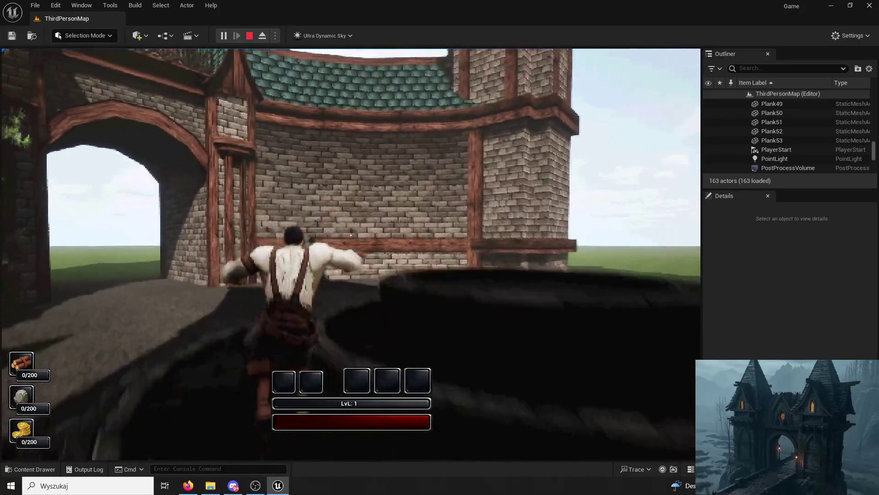
pyautogui.press('space')
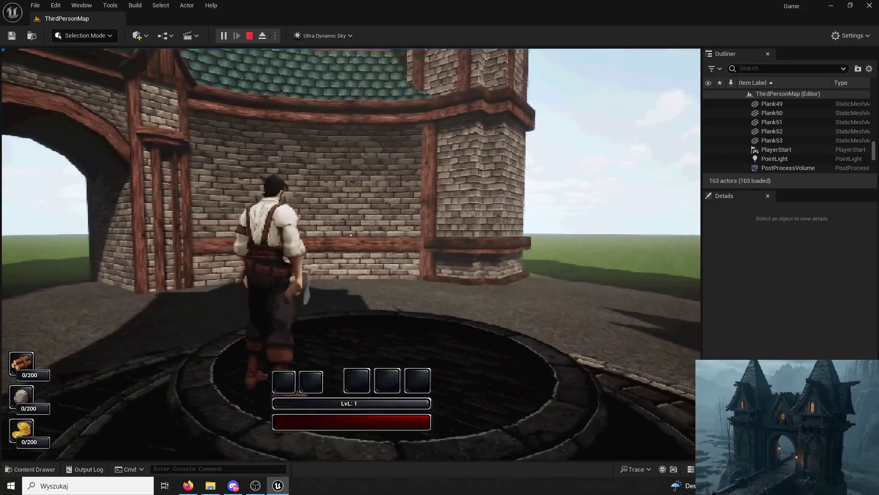
pyautogui.press('w')
pyautogui.press('w')
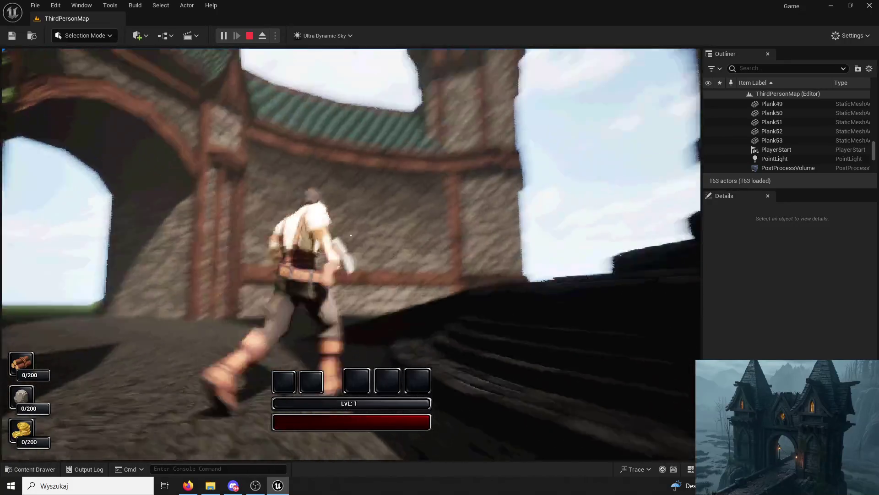
pyautogui.press('Escape')
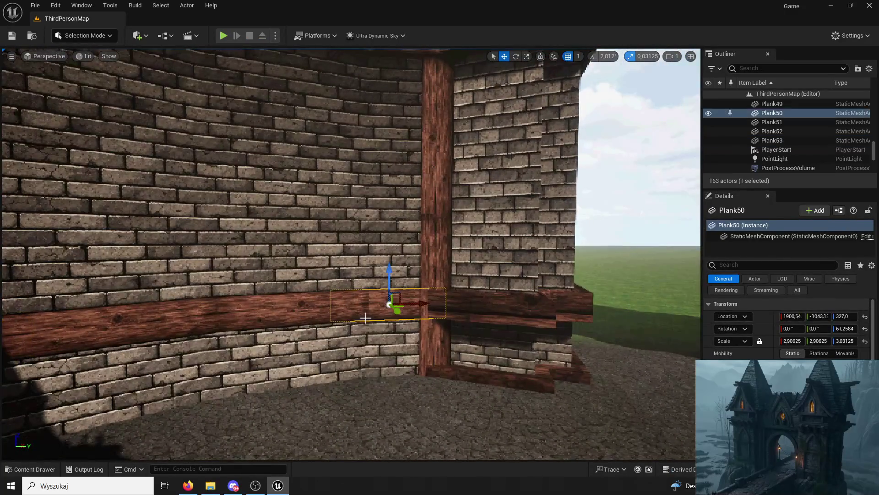
pyautogui.keyDown('ctrl'); pyautogui.click(458, 306); pyautogui.keyUp('ctrl')
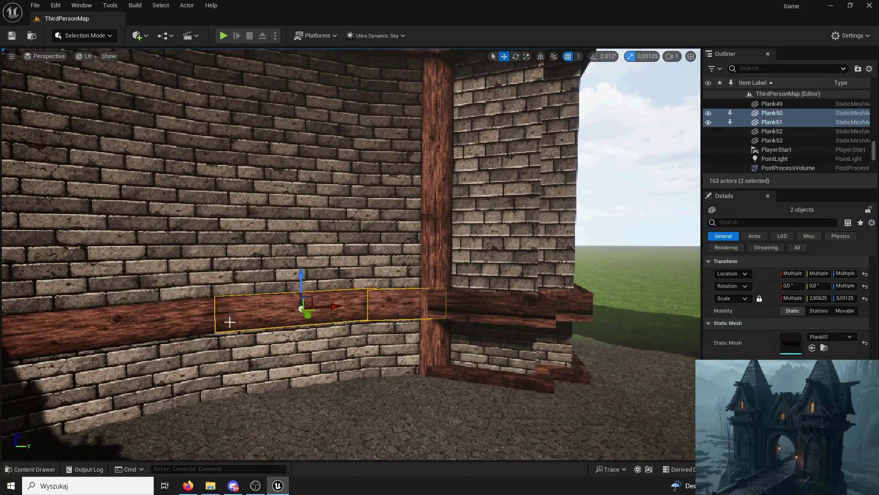
# Select Plank50–53 and duplicate them down to the wall base as Plank54–57
pyautogui.keyDown('ctrl'); pyautogui.click(320, 304); pyautogui.keyUp('ctrl')
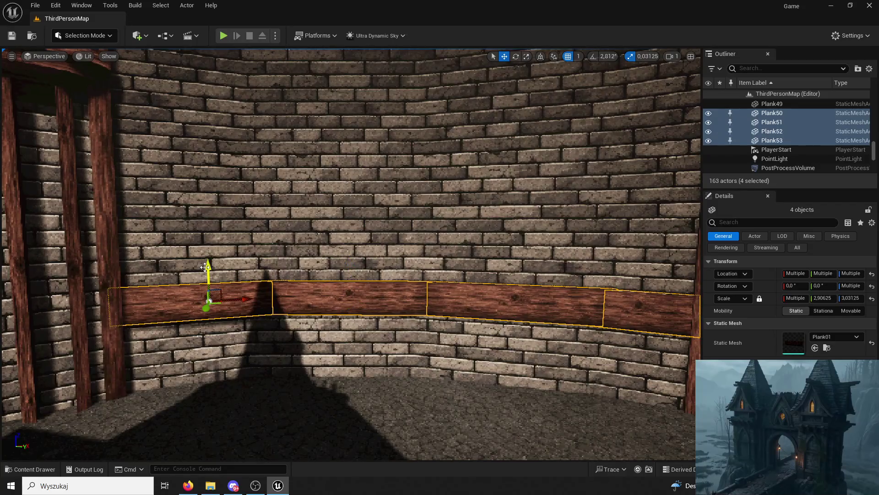
pyautogui.scroll(-3, 322, 338)
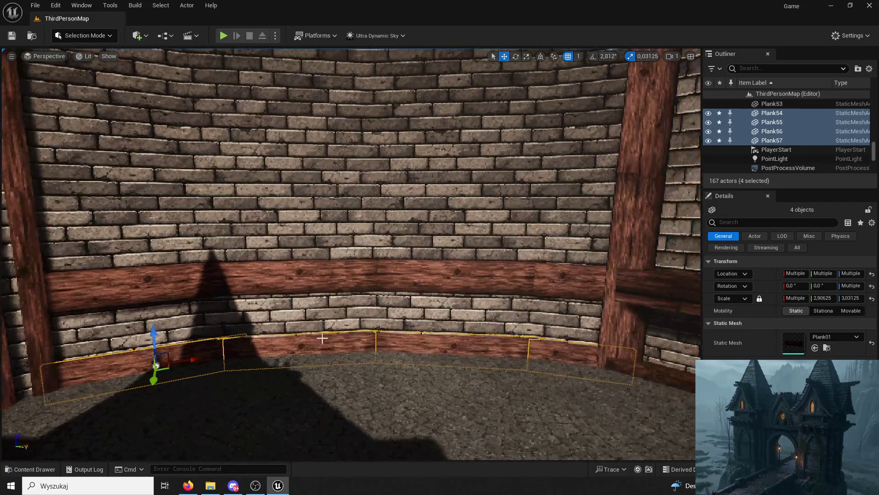
pyautogui.click(143, 341)
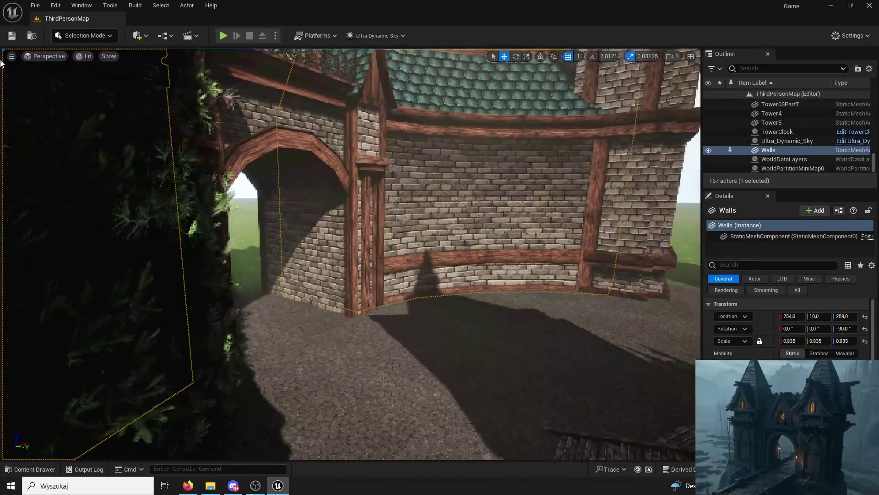
pyautogui.click(4, 60)
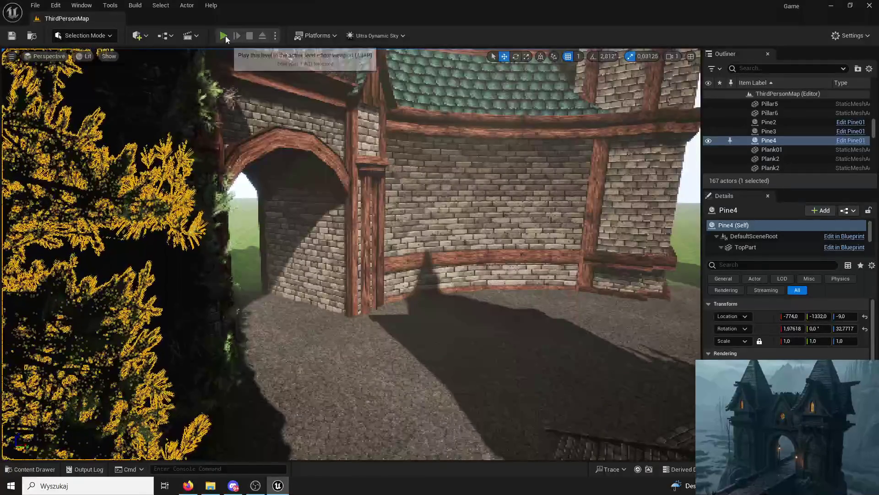
pyautogui.click(223, 35)
pyautogui.press('w')
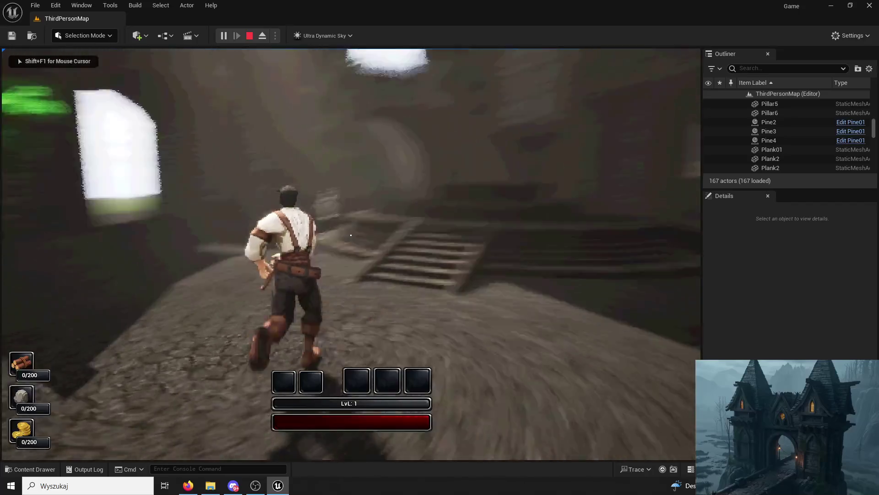
pyautogui.press('space')
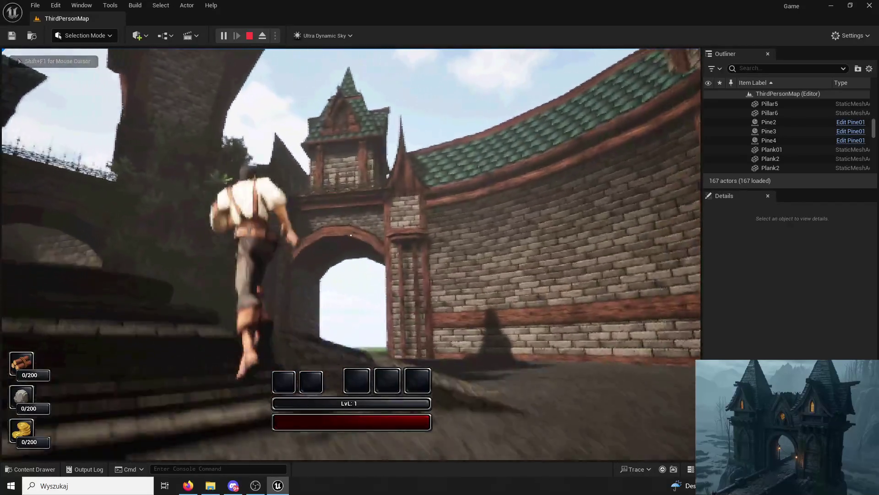
pyautogui.press('space')
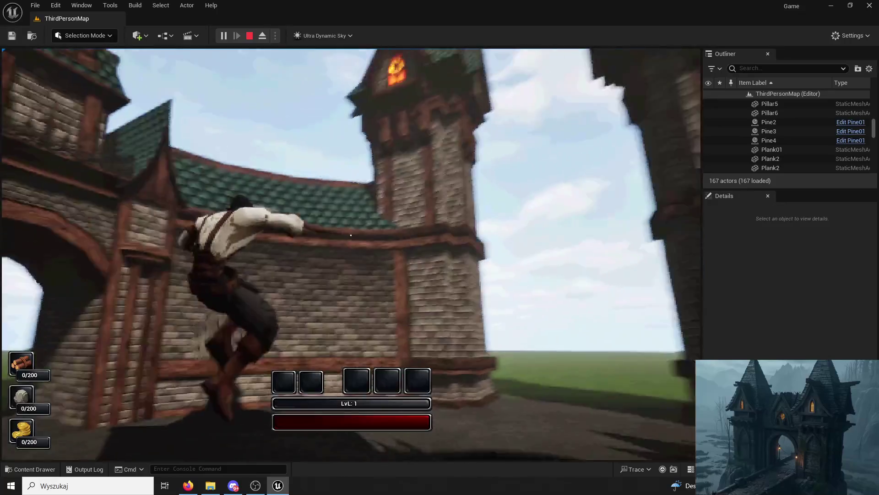
pyautogui.press('space')
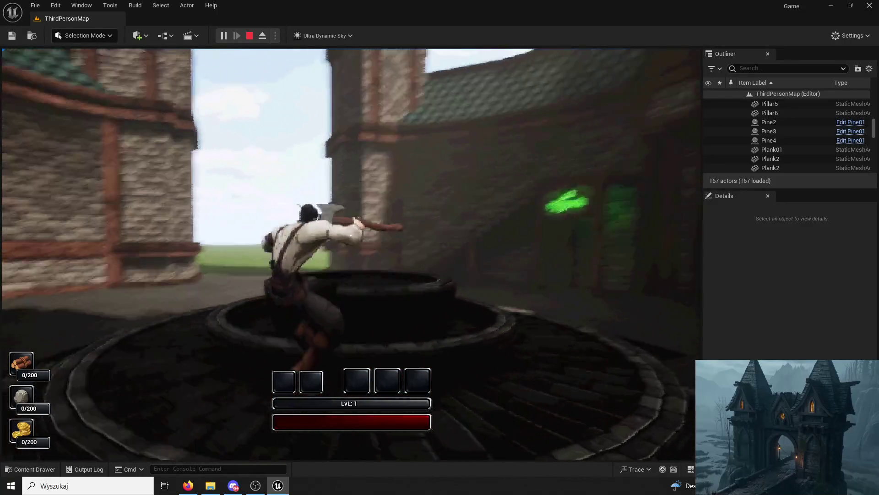
pyautogui.press('space')
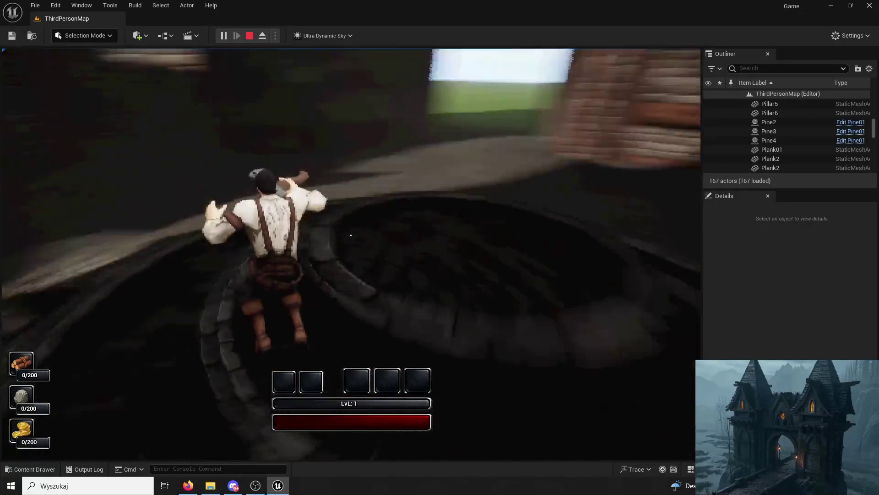
pyautogui.press('w')
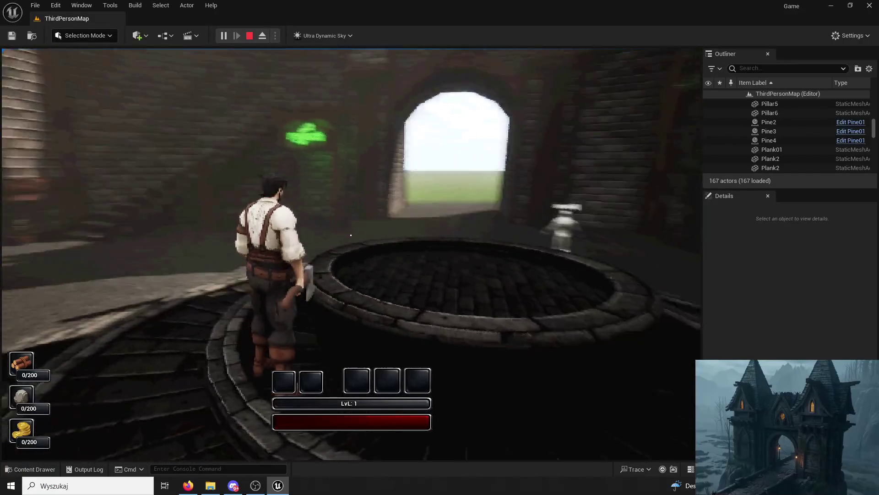
pyautogui.press('space')
pyautogui.press('w')
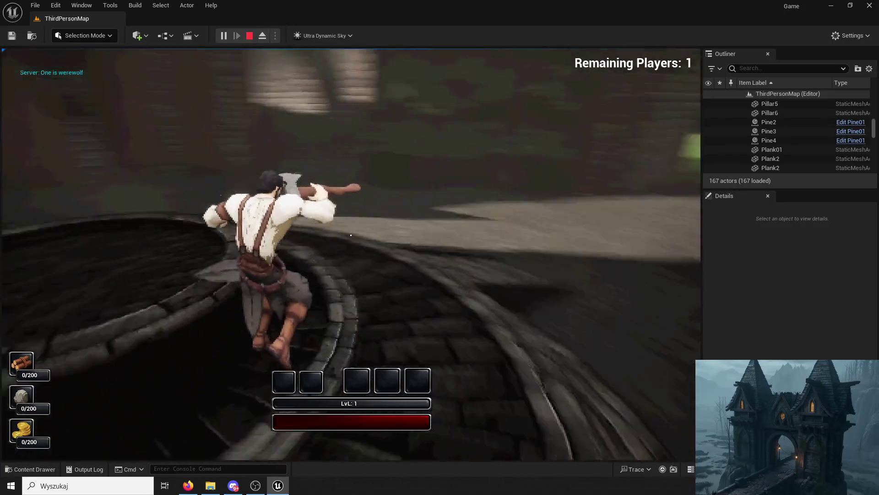
pyautogui.press('w')
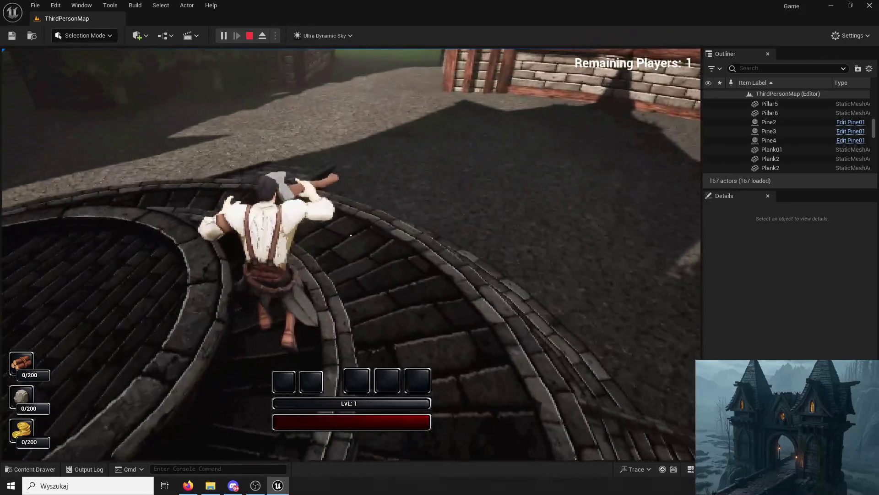
pyautogui.press('w')
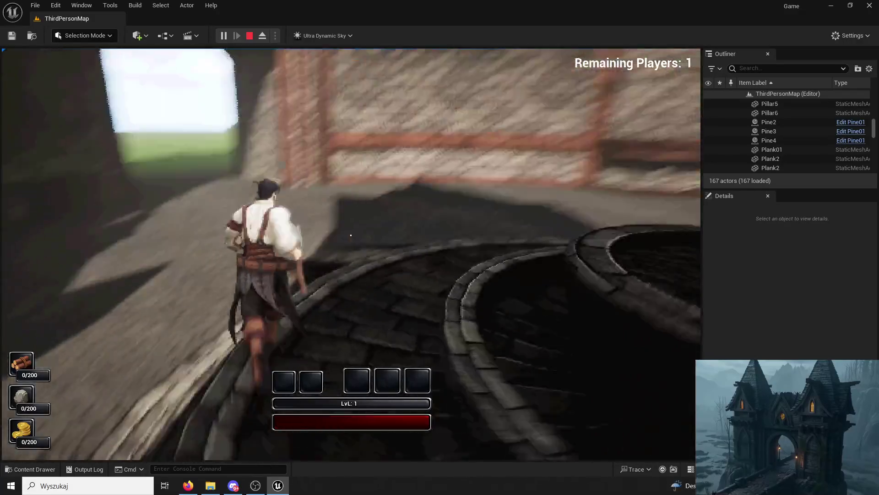
pyautogui.press('w')
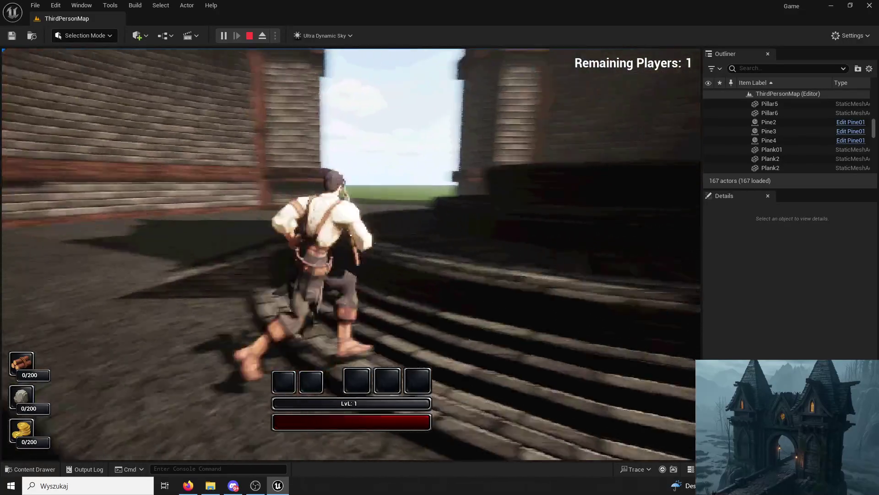
pyautogui.press('w')
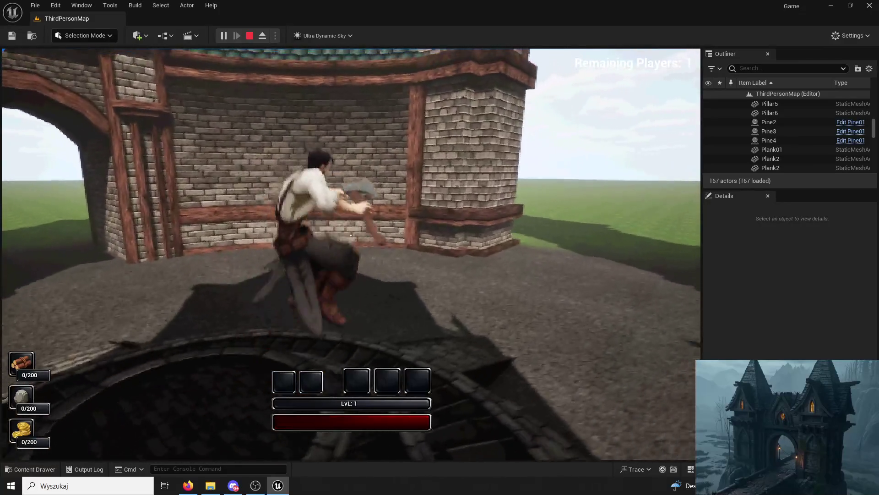
pyautogui.press('Escape')
pyautogui.click(328, 99)
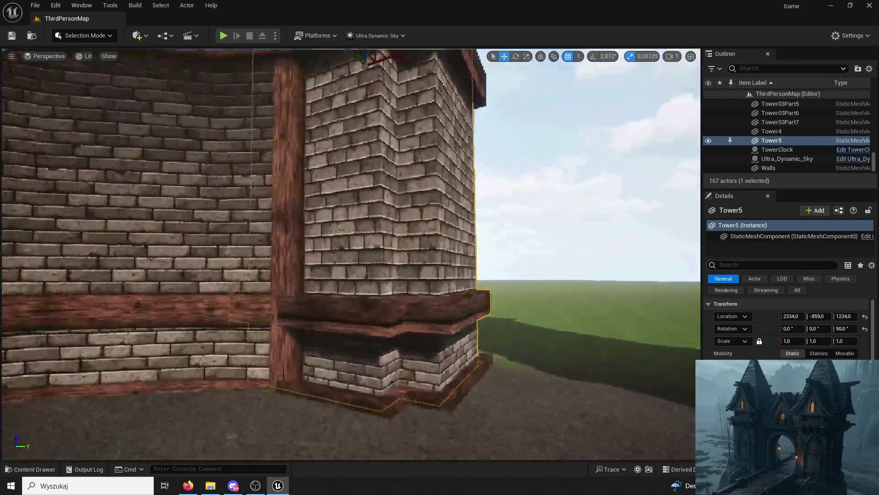
pyautogui.scroll(3, 372, 186)
pyautogui.click(67, 35)
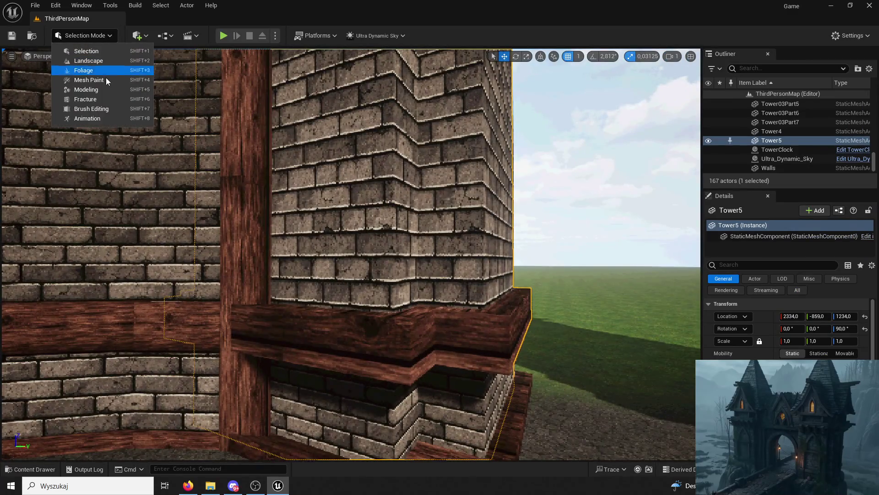
pyautogui.moveTo(320, 229)
pyautogui.mouseDown()
pyautogui.moveTo(376, 248)
pyautogui.moveTo(321, 256)
pyautogui.mouseUp()
pyautogui.press('f')
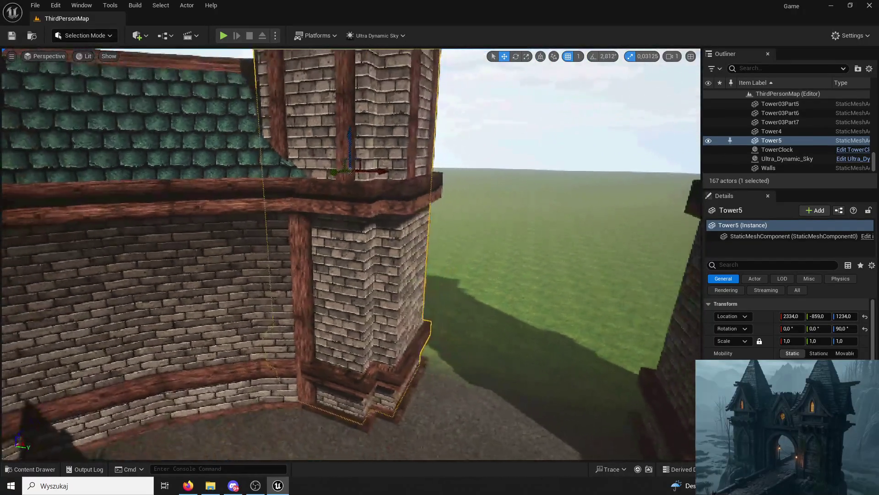
pyautogui.moveTo(170, 87)
pyautogui.mouseDown()
pyautogui.moveTo(170, 77)
pyautogui.moveTo(170, 87)
pyautogui.mouseUp()
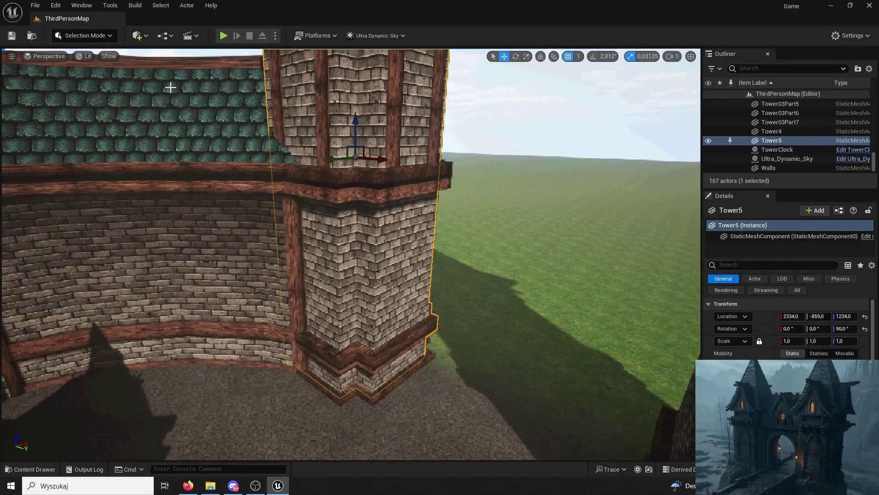
pyautogui.moveTo(289, 214); pyautogui.dragTo(290, 215)
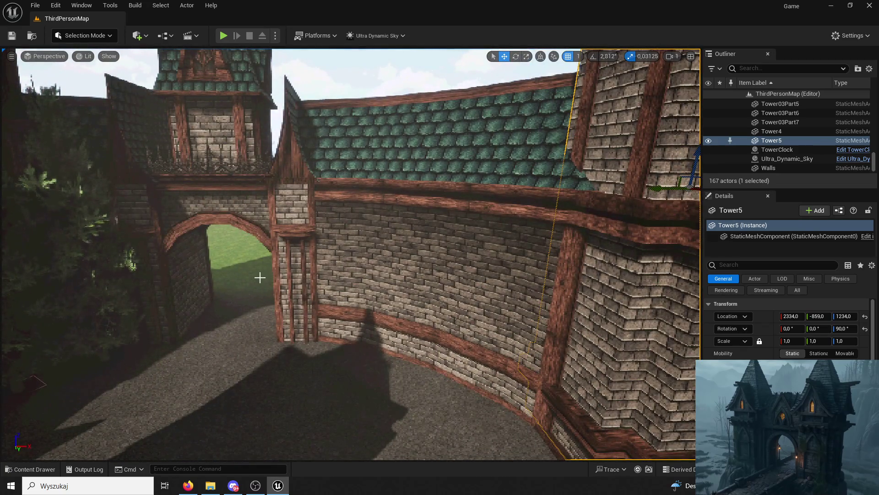
pyautogui.press('f')
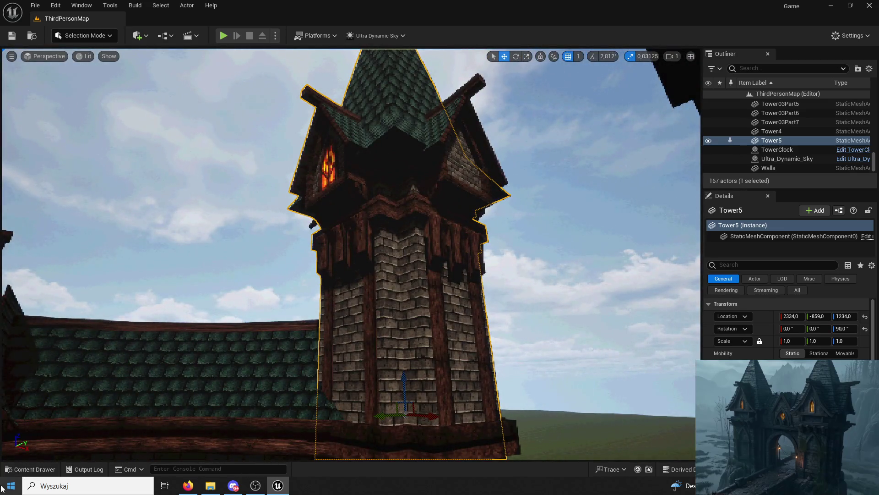
pyautogui.click(32, 466)
# Drag a Tower03Part8 dormer piece from the ModularV3 assets onto the wall and frame it
pyautogui.scroll(1, 366, 237)
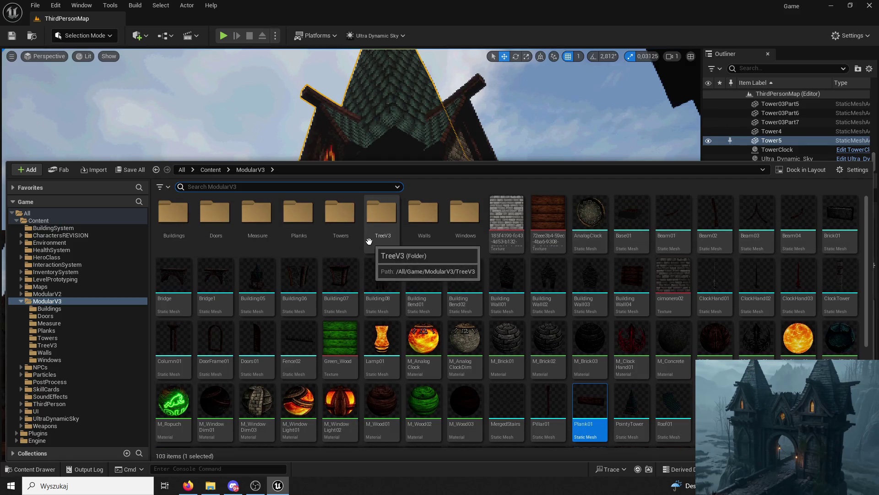
pyautogui.doubleClick(351, 216)
pyautogui.moveTo(351, 226)
pyautogui.mouseDown()
pyautogui.moveTo(246, 239)
pyautogui.moveTo(264, 164)
pyautogui.mouseUp()
pyautogui.click(32, 469)
pyautogui.click(300, 198)
pyautogui.press('f')
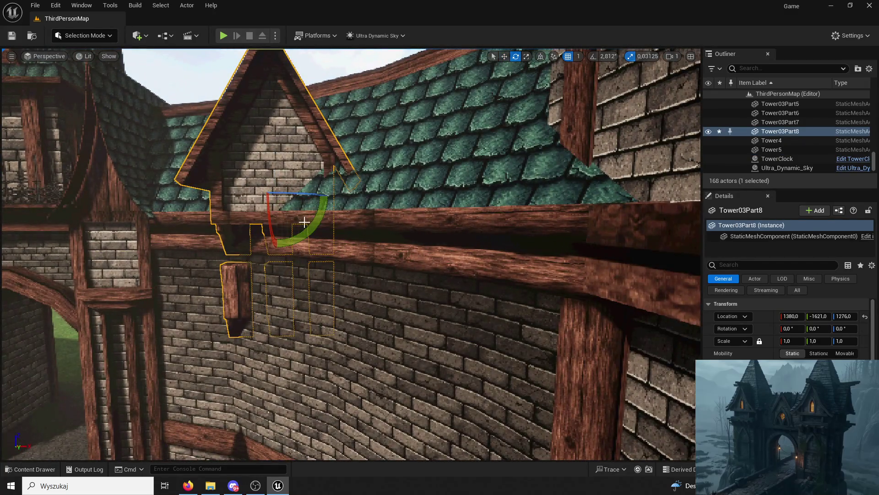
# Rotate Tower03Part8 to about 35.6° and lower it slightly to Z 1266 against the curved wall
pyautogui.moveTo(334, 196); pyautogui.dragTo(319, 196)
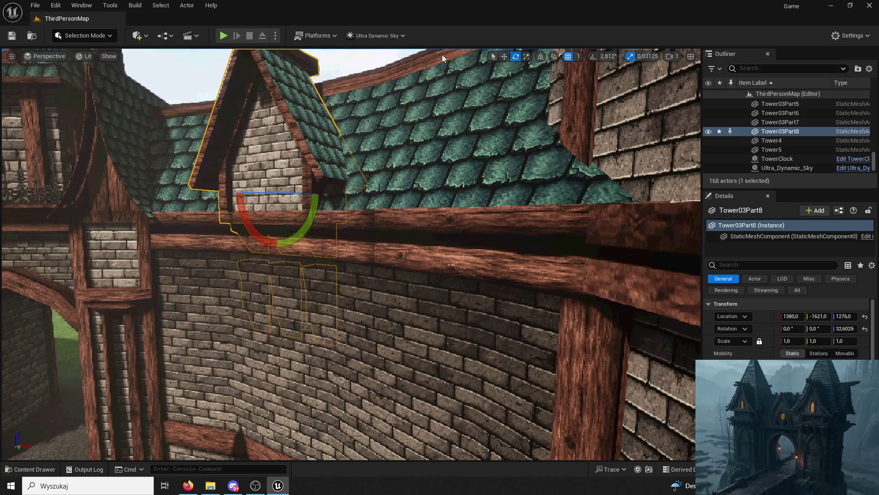
pyautogui.click(504, 57)
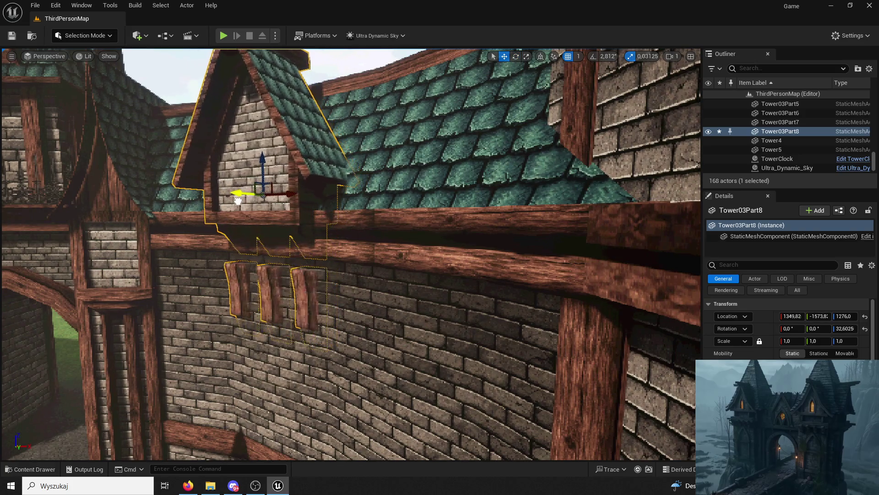
pyautogui.moveTo(228, 209); pyautogui.dragTo(213, 165)
pyautogui.moveTo(520, 66)
pyautogui.mouseDown()
pyautogui.moveTo(513, 71)
pyautogui.moveTo(520, 67)
pyautogui.mouseUp()
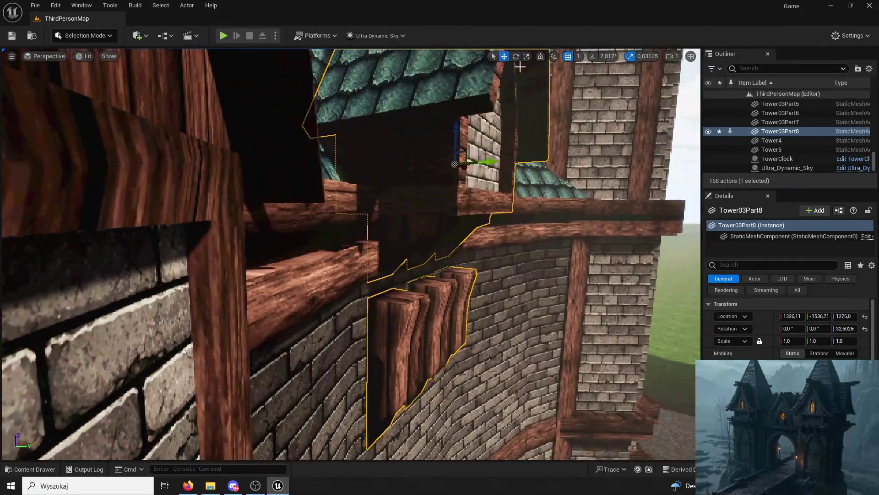
pyautogui.moveTo(473, 159)
pyautogui.mouseDown()
pyautogui.moveTo(481, 162)
pyautogui.moveTo(472, 169)
pyautogui.mouseUp()
pyautogui.moveTo(517, 104); pyautogui.dragTo(517, 103)
pyautogui.moveTo(504, 61)
pyautogui.mouseDown()
pyautogui.moveTo(369, 153)
pyautogui.moveTo(289, 69)
pyautogui.mouseUp()
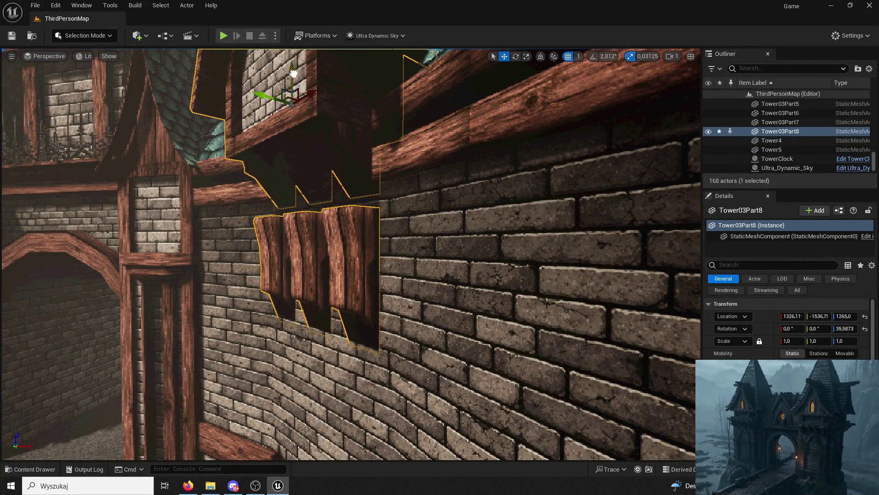
pyautogui.moveTo(297, 74); pyautogui.dragTo(286, 216)
pyautogui.click(286, 215)
pyautogui.moveTo(355, 125)
pyautogui.mouseDown()
pyautogui.moveTo(330, 137)
pyautogui.moveTo(355, 124)
pyautogui.mouseUp()
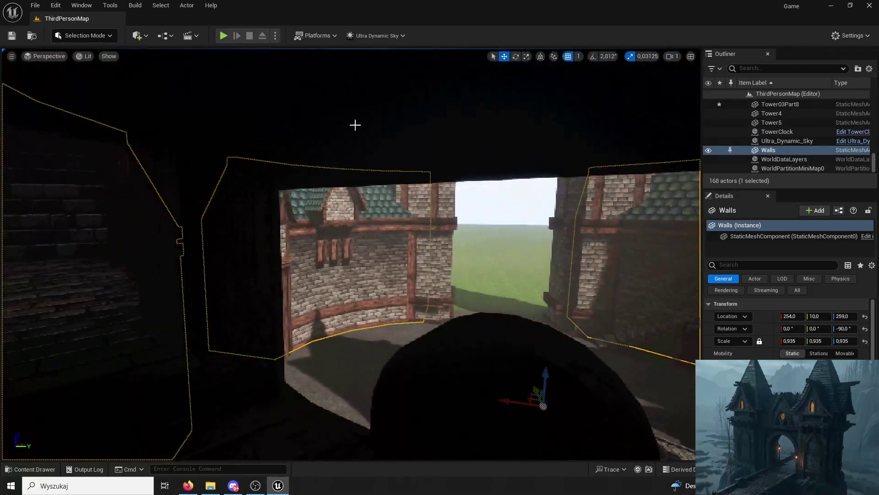
# Play-test the map briefly in third person, running toward the archway, then stop
pyautogui.click(224, 36)
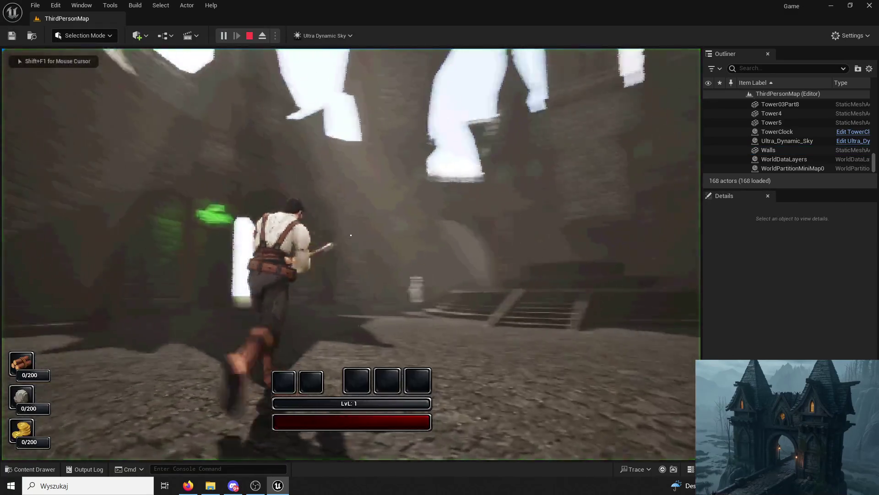
pyautogui.press('w')
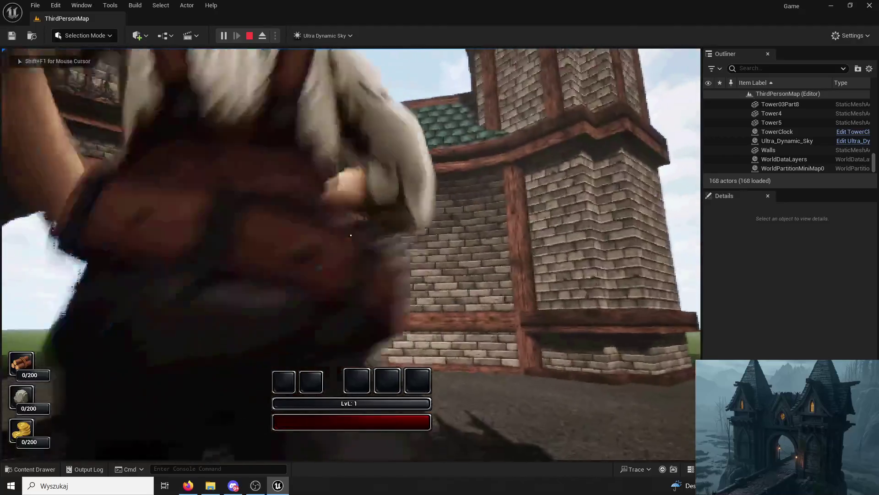
pyautogui.press('Escape')
# Frame the Tower03Part8 dormer and nudge it with the move and rotate gizmos, then undo
pyautogui.click(383, 191)
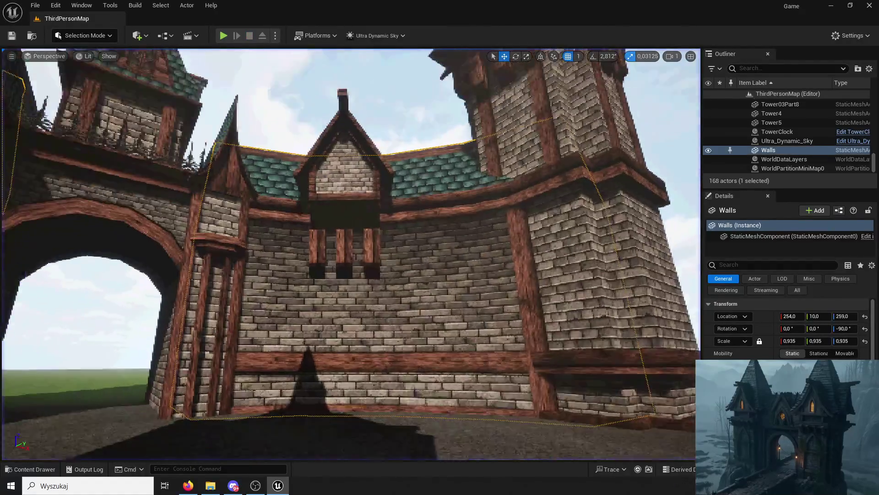
pyautogui.press('f')
pyautogui.moveTo(383, 191); pyautogui.dragTo(423, 194)
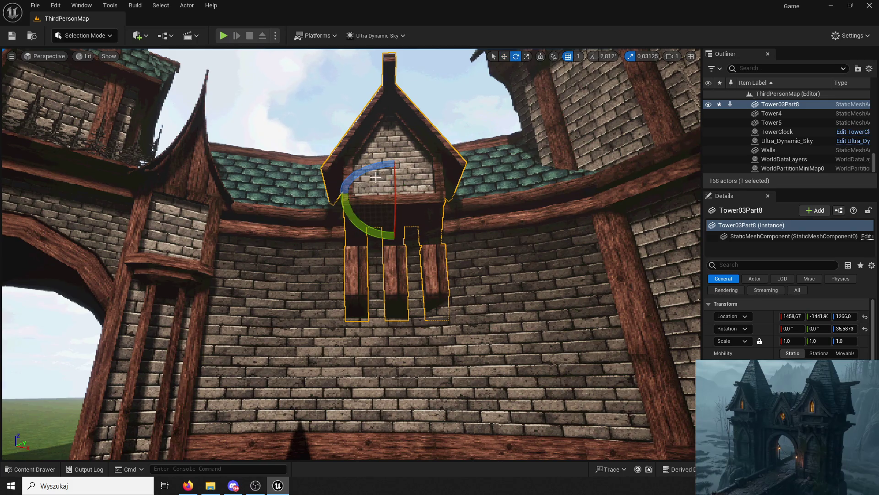
pyautogui.moveTo(375, 177); pyautogui.dragTo(384, 179)
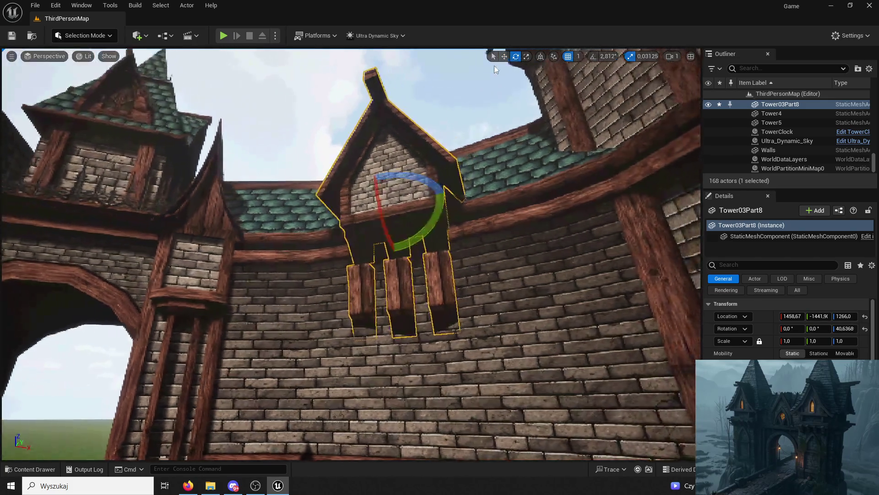
pyautogui.click(504, 56)
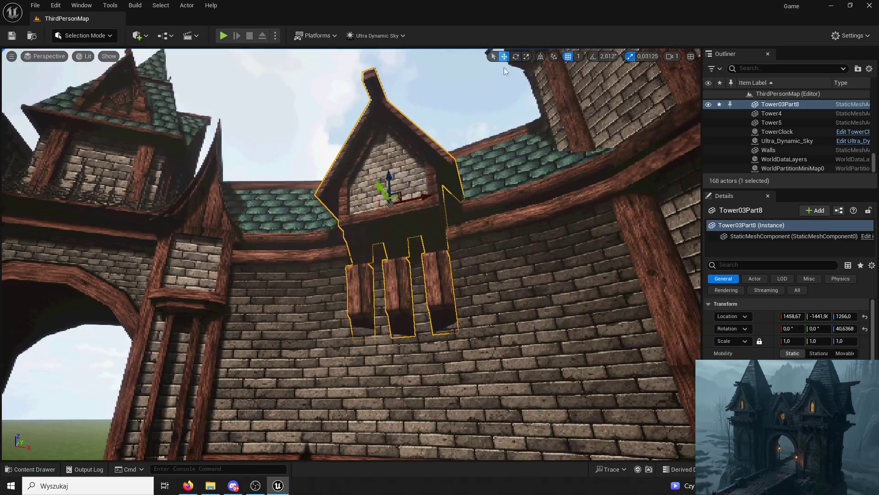
pyautogui.click(377, 185)
pyautogui.moveTo(507, 61); pyautogui.dragTo(507, 61)
pyautogui.hotkey('ctrl', 'z')
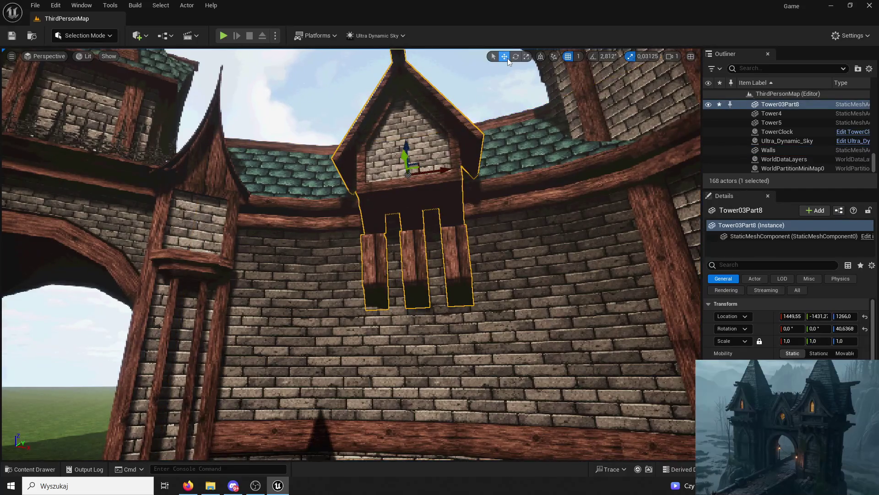
# Delete the Tower03Part8 dormer and select the tower beside the stairs
pyautogui.press('Delete')
pyautogui.moveTo(436, 146); pyautogui.dragTo(436, 147)
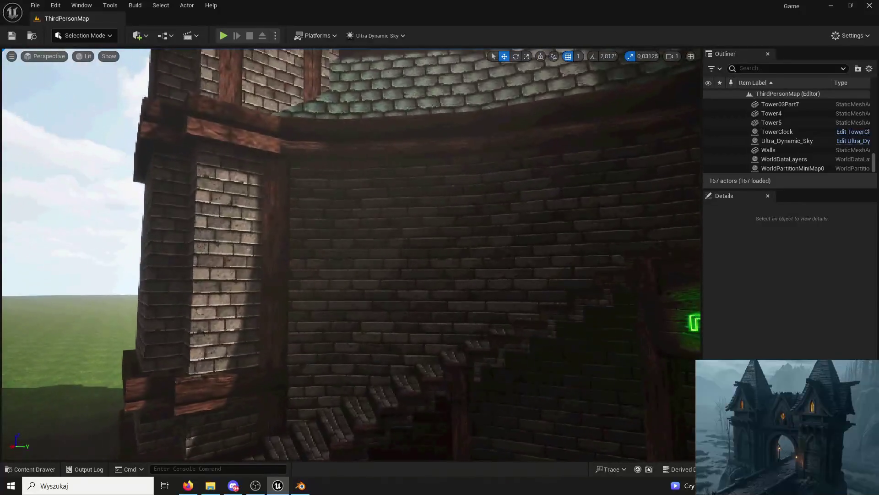
pyautogui.click(293, 248)
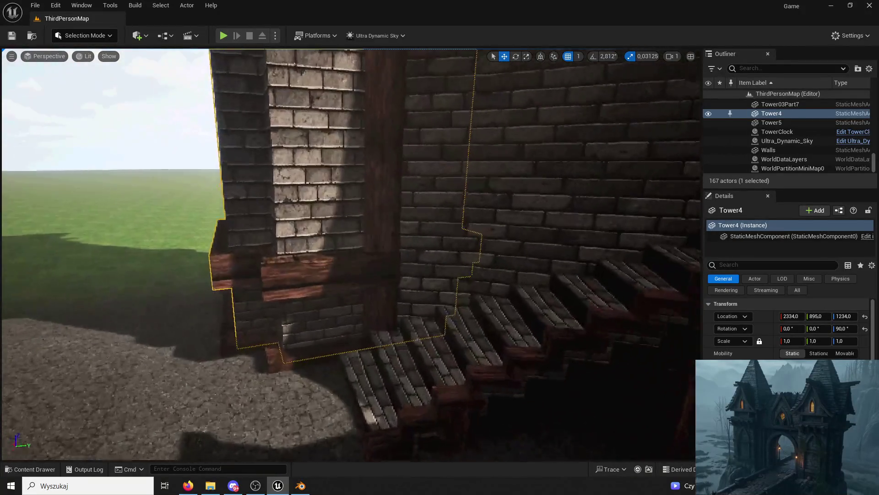
# Place Plank01 from the ModularV3 folder beside the stair wall
pyautogui.scroll(3, 348, 247)
pyautogui.click(30, 469)
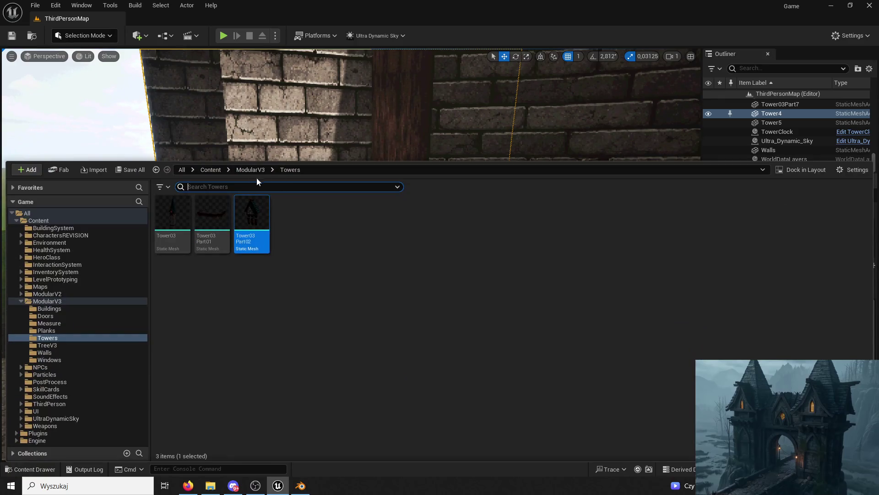
pyautogui.click(247, 170)
pyautogui.moveTo(587, 403); pyautogui.dragTo(448, 301)
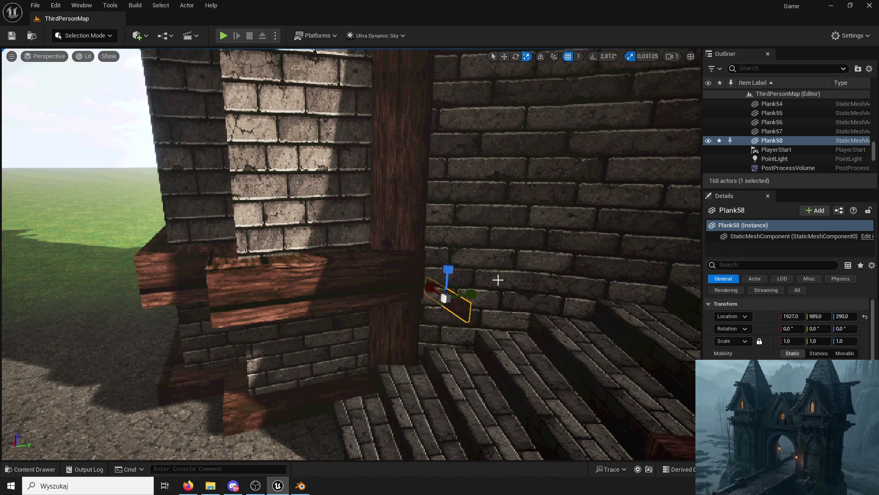
# Enlarge the plank to about double size, rotate it along the wall, and raise it into place
pyautogui.moveTo(447, 293); pyautogui.dragTo(472, 275)
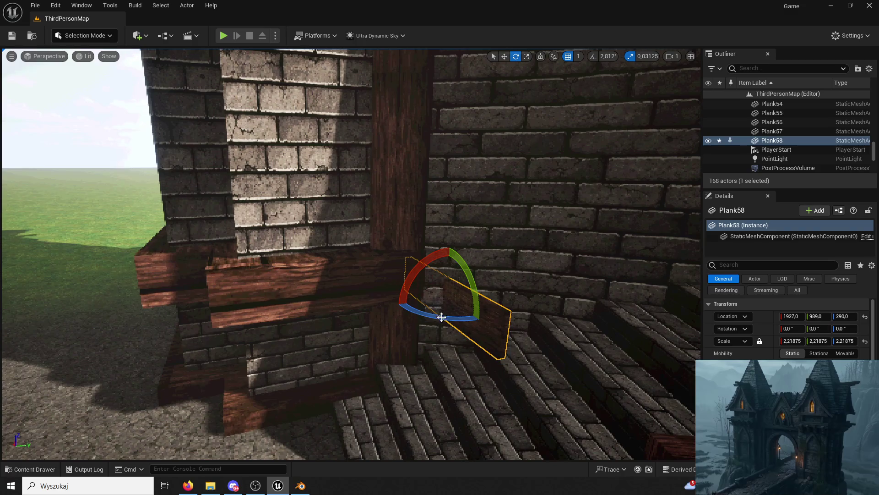
pyautogui.moveTo(441, 317); pyautogui.dragTo(412, 316)
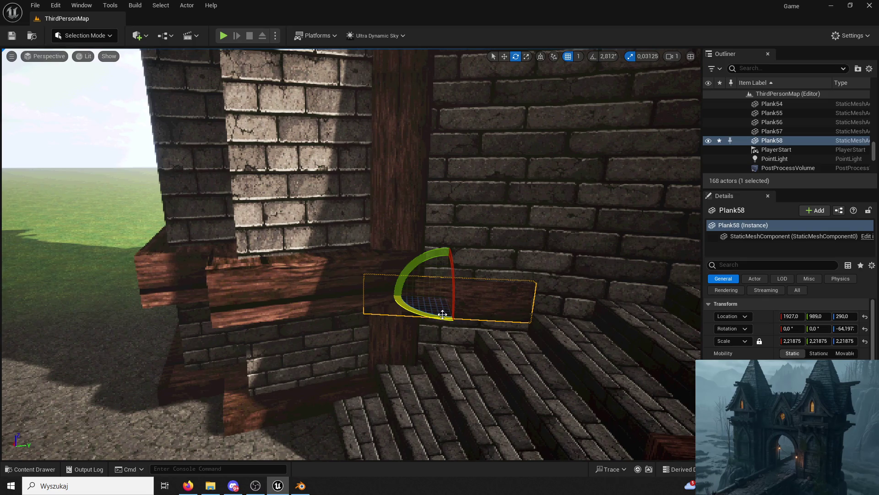
pyautogui.click(505, 56)
pyautogui.press('f')
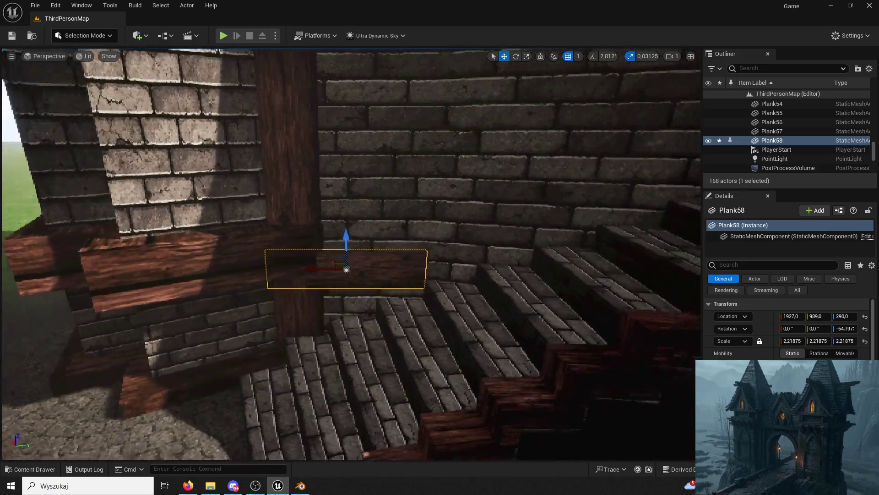
pyautogui.moveTo(353, 252); pyautogui.dragTo(343, 205)
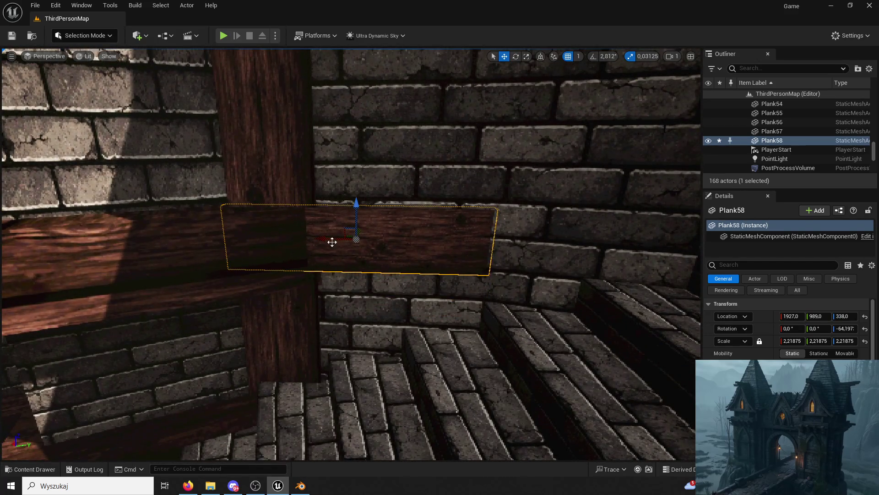
pyautogui.moveTo(323, 241)
pyautogui.mouseDown()
pyautogui.moveTo(398, 244)
pyautogui.moveTo(374, 225)
pyautogui.mouseUp()
pyautogui.moveTo(477, 169); pyautogui.dragTo(478, 174)
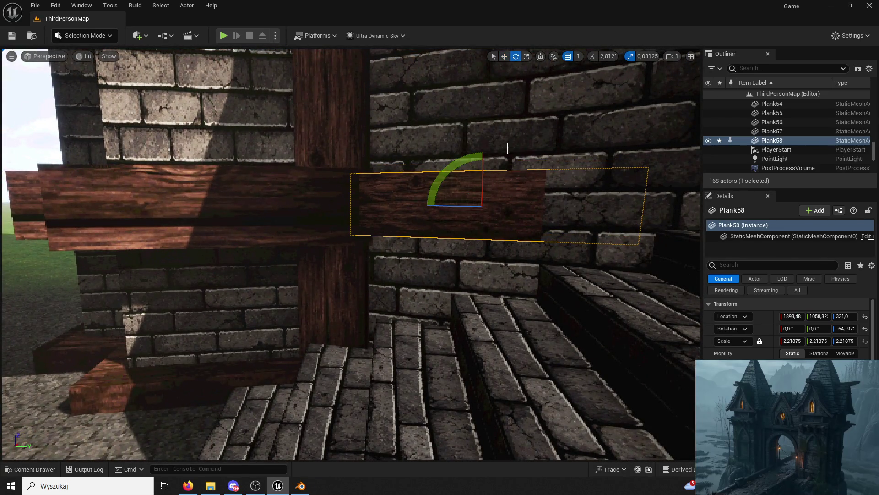
pyautogui.moveTo(536, 205); pyautogui.dragTo(536, 204)
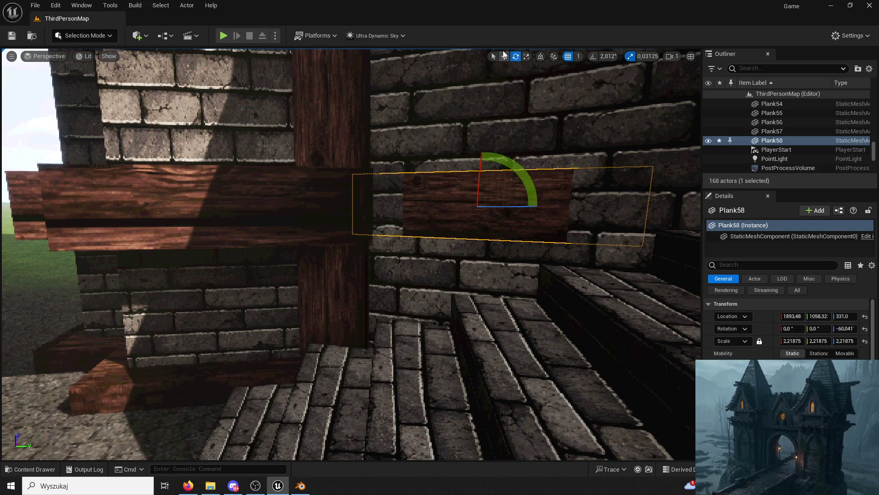
# Fine-tune the plank's position flush against the brick wall and check its fit
pyautogui.click(503, 56)
pyautogui.moveTo(426, 153); pyautogui.dragTo(418, 265)
pyautogui.moveTo(426, 220); pyautogui.dragTo(426, 162)
pyautogui.moveTo(298, 329); pyautogui.dragTo(304, 326)
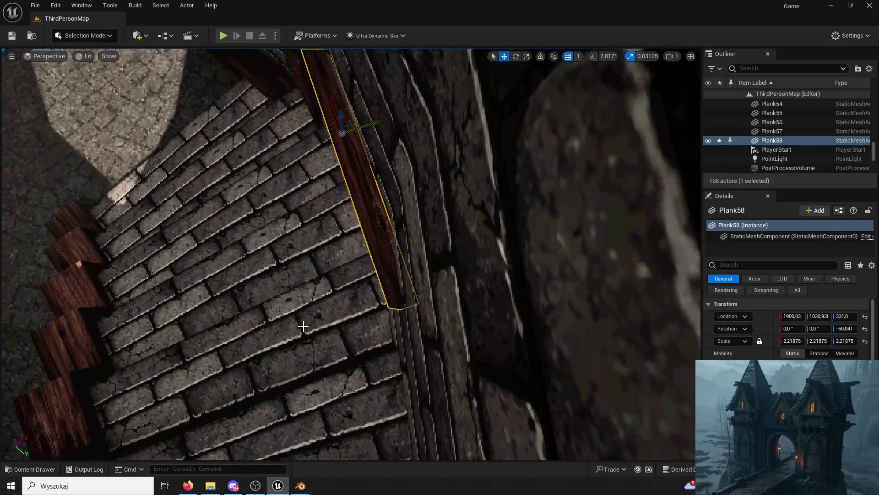
pyautogui.moveTo(375, 123); pyautogui.dragTo(375, 127)
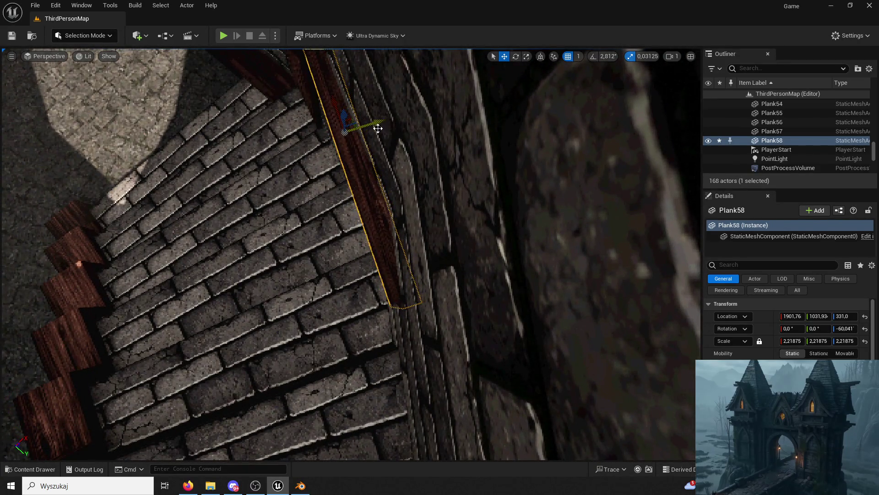
pyautogui.press('f')
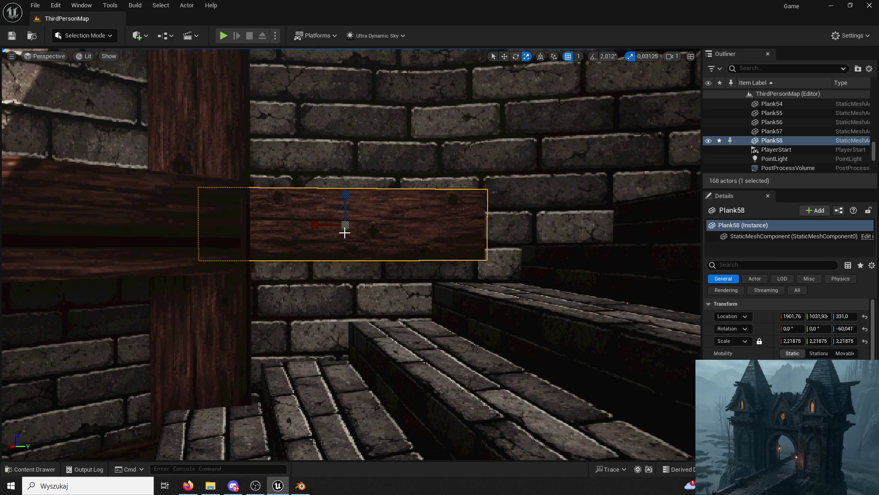
pyautogui.moveTo(342, 229)
pyautogui.mouseDown()
pyautogui.moveTo(338, 211)
pyautogui.moveTo(355, 198)
pyautogui.mouseUp()
pyautogui.scroll(-10, 355, 197)
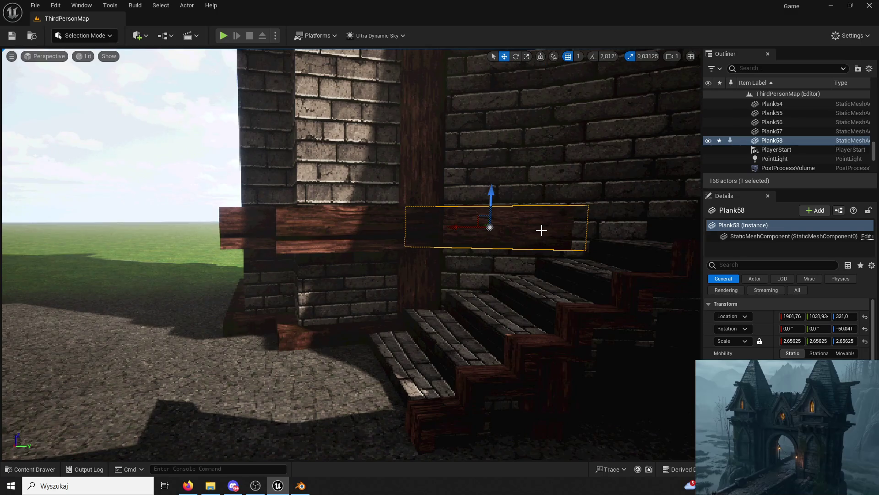
# Duplicate the plank as Plank59 for the next stretch of stair wall, angled -49.16°
pyautogui.hotkey('ctrl', 'd')
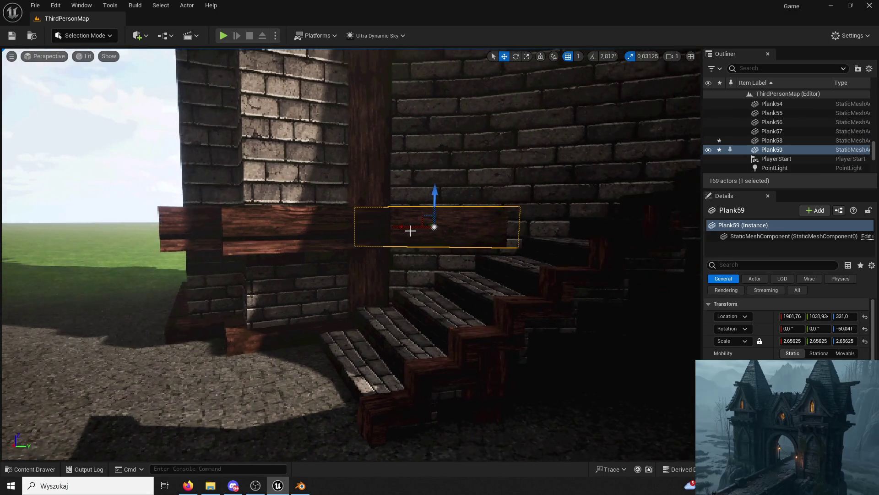
pyautogui.moveTo(431, 209); pyautogui.dragTo(430, 209)
pyautogui.click(391, 246)
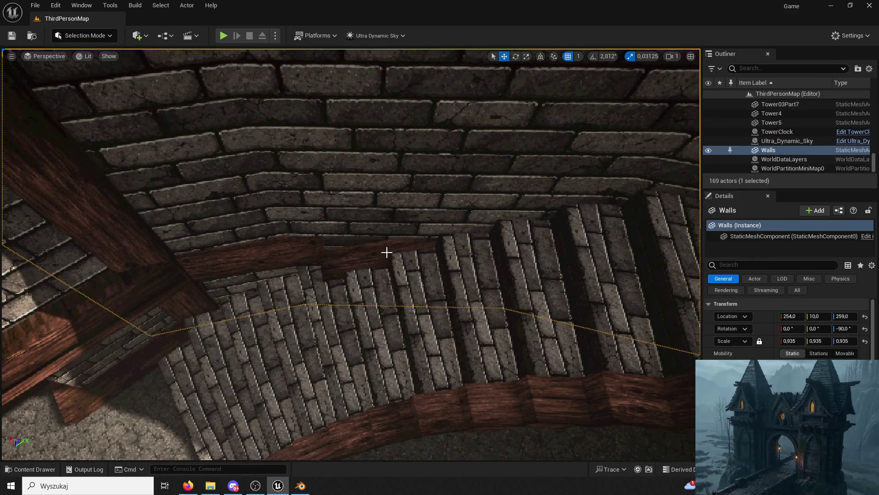
pyautogui.click(393, 257)
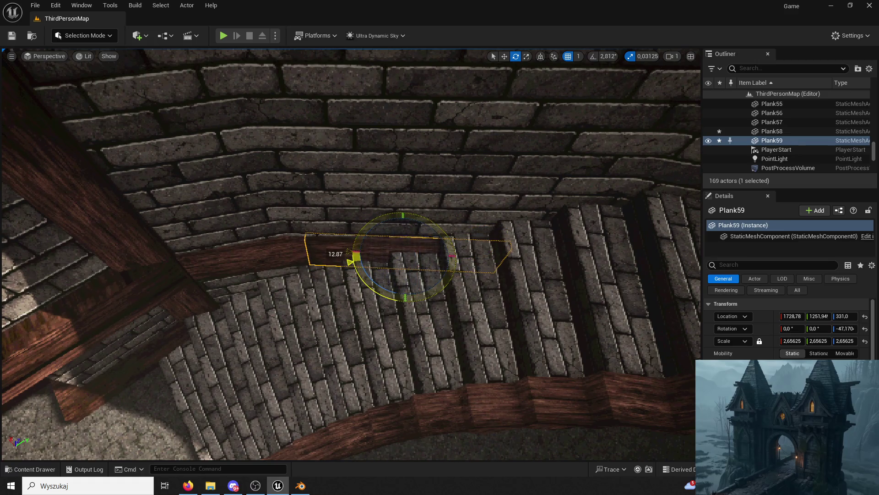
pyautogui.moveTo(502, 72); pyautogui.dragTo(502, 72)
pyautogui.moveTo(532, 160); pyautogui.dragTo(532, 160)
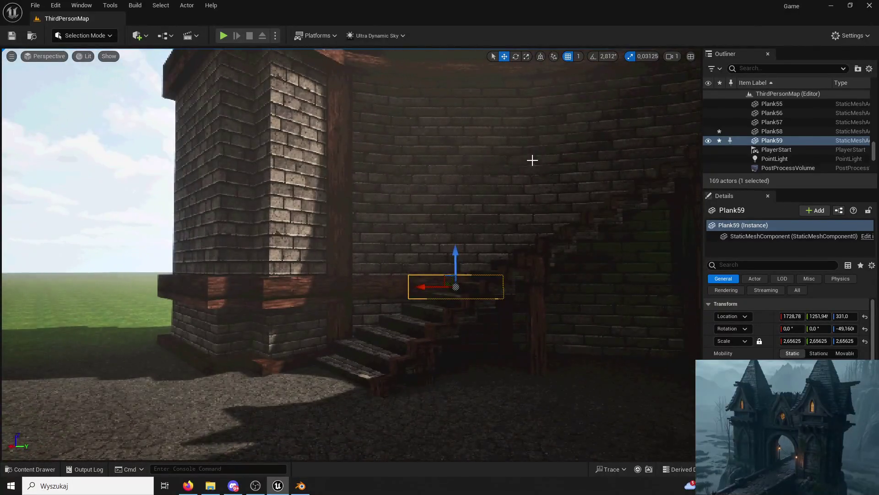
pyautogui.click(532, 160)
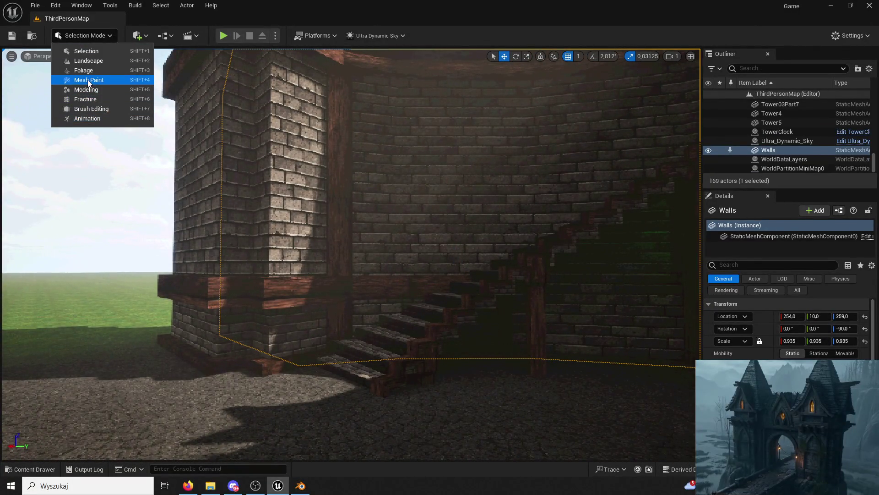
# In Modeling Mode, shift the Walls mesh's UVs downward with UV Transform and accept
pyautogui.click(89, 89)
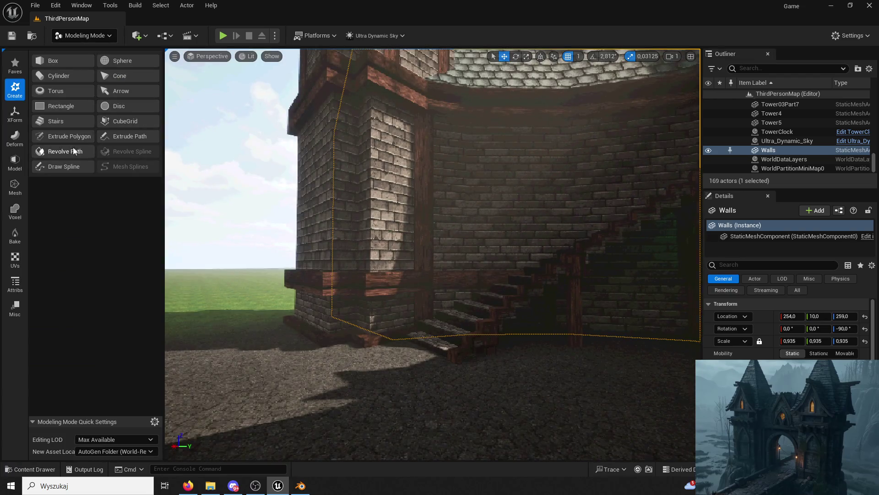
pyautogui.click(15, 137)
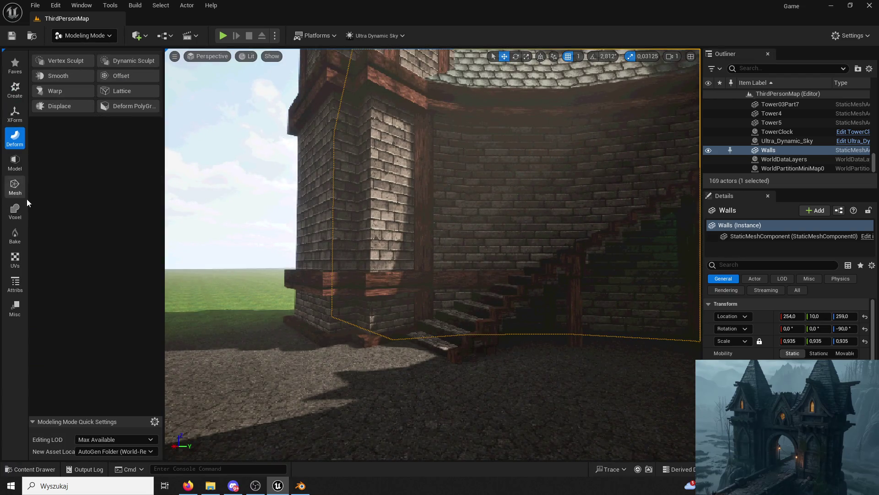
pyautogui.click(14, 259)
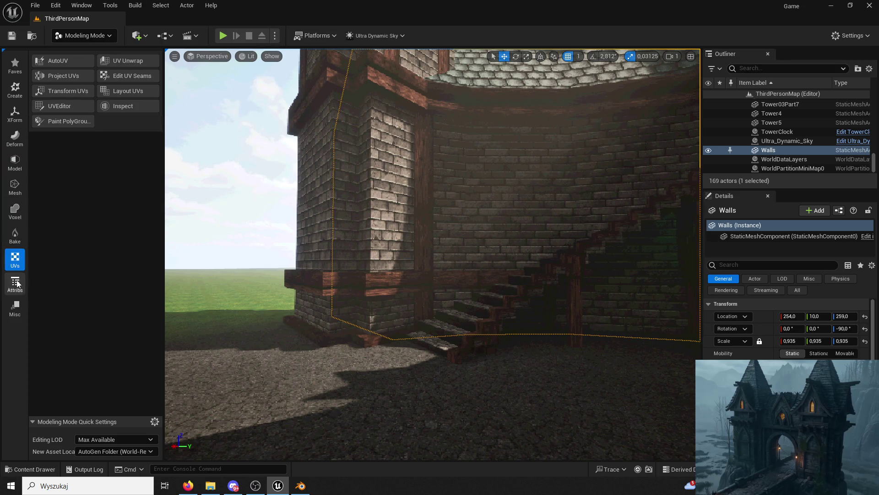
pyautogui.click(16, 283)
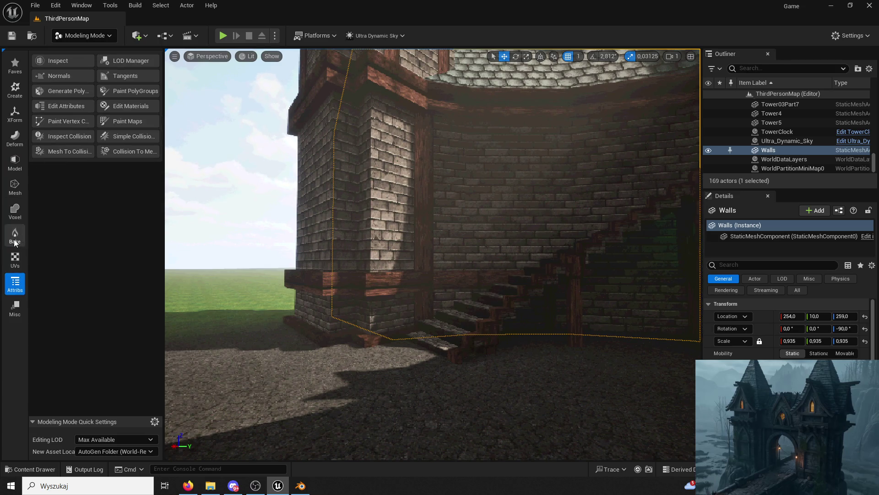
pyautogui.click(14, 257)
pyautogui.click(51, 91)
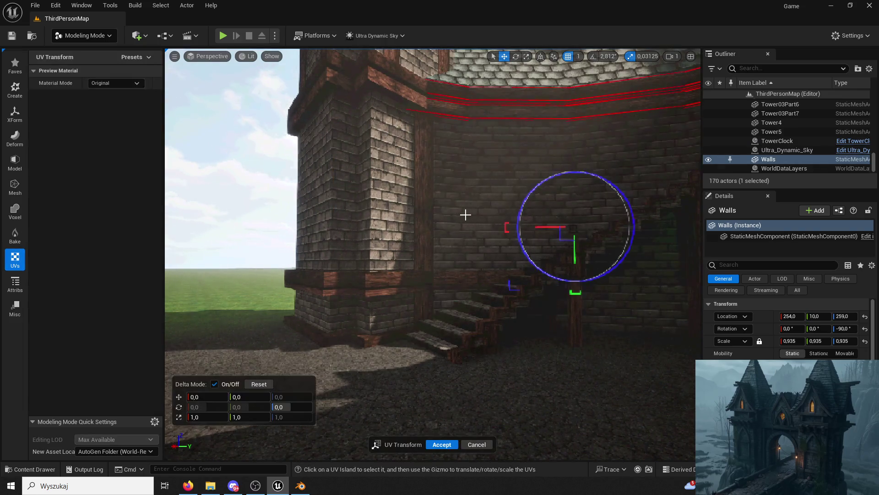
pyautogui.moveTo(580, 258); pyautogui.dragTo(565, 280)
pyautogui.click(442, 444)
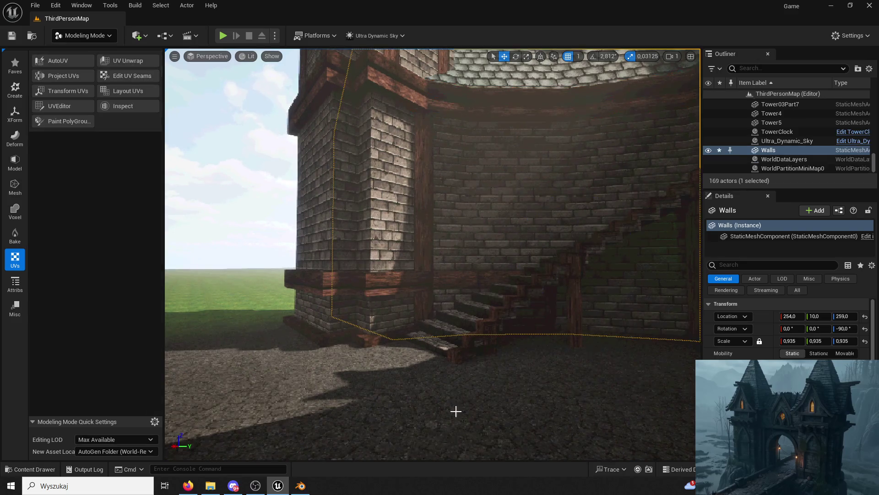
# Return to Selection Mode and select Plank58 on the stair wall
pyautogui.click(66, 29)
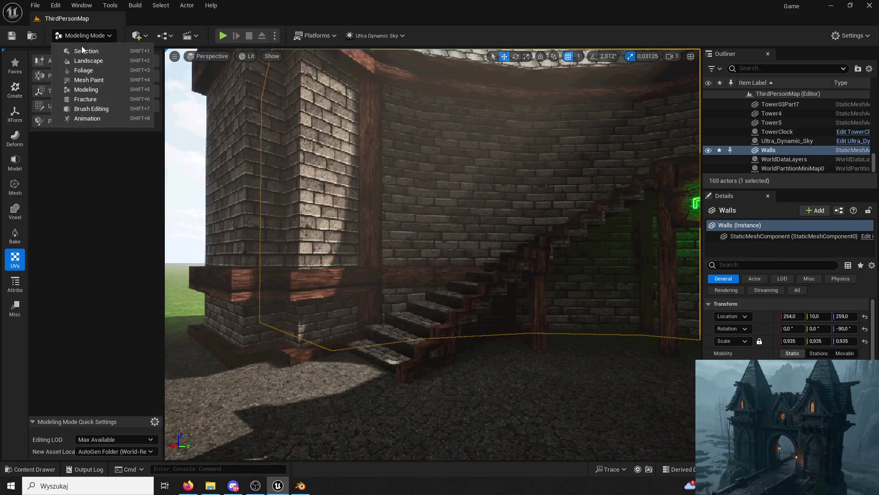
pyautogui.click(83, 54)
pyautogui.scroll(3, 339, 197)
pyautogui.scroll(-2, 340, 197)
pyautogui.click(500, 191)
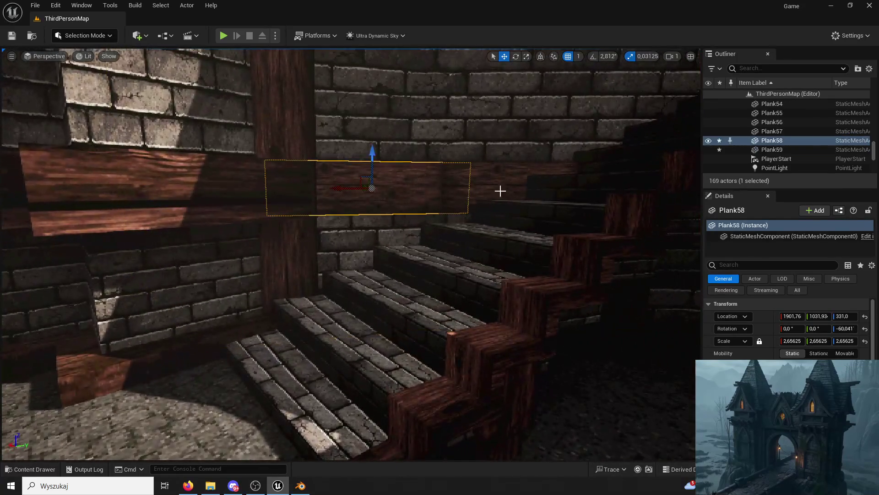
# Copy a plank into Plank60 and rotate it to follow the wall's curve
pyautogui.keyDown('ctrl'); pyautogui.click(504, 183); pyautogui.keyUp('ctrl')
pyautogui.moveTo(504, 182)
pyautogui.mouseDown()
pyautogui.moveTo(618, 185)
pyautogui.moveTo(572, 188)
pyautogui.mouseUp()
pyautogui.moveTo(252, 165)
pyautogui.mouseDown()
pyautogui.moveTo(274, 173)
pyautogui.moveTo(255, 177)
pyautogui.moveTo(301, 180)
pyautogui.mouseUp()
pyautogui.click(252, 178)
pyautogui.moveTo(381, 175)
pyautogui.mouseDown()
pyautogui.moveTo(208, 171)
pyautogui.moveTo(479, 84)
pyautogui.mouseUp()
pyautogui.click(516, 56)
pyautogui.moveTo(329, 189)
pyautogui.mouseDown()
pyautogui.moveTo(297, 189)
pyautogui.moveTo(390, 199)
pyautogui.moveTo(404, 213)
pyautogui.mouseUp()
pyautogui.click(506, 56)
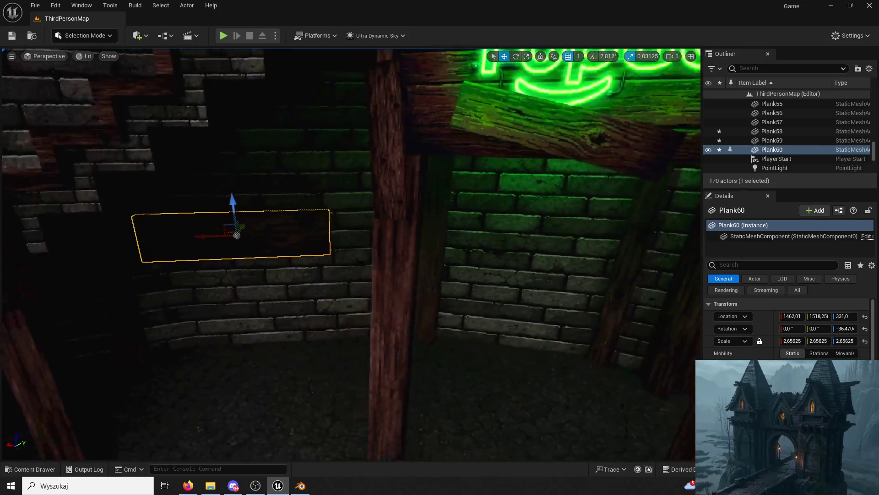
# Alt-drag a copy, Plank61, further along the wall and angle it to match
pyautogui.moveTo(230, 237); pyautogui.dragTo(392, 234)
pyautogui.moveTo(432, 208); pyautogui.dragTo(431, 208)
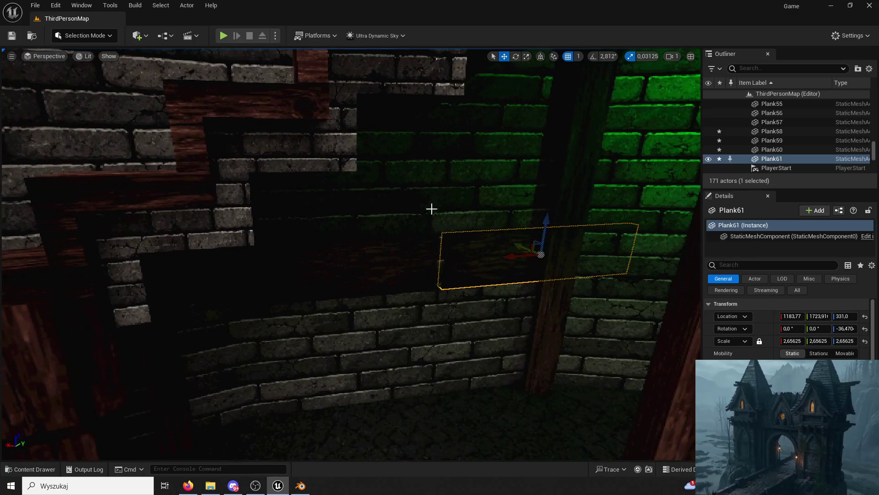
pyautogui.click(515, 57)
pyautogui.moveTo(524, 261)
pyautogui.mouseDown()
pyautogui.moveTo(479, 259)
pyautogui.moveTo(519, 263)
pyautogui.moveTo(524, 249)
pyautogui.moveTo(510, 262)
pyautogui.mouseUp()
pyautogui.click(520, 263)
pyautogui.click(531, 244)
pyautogui.press('d')
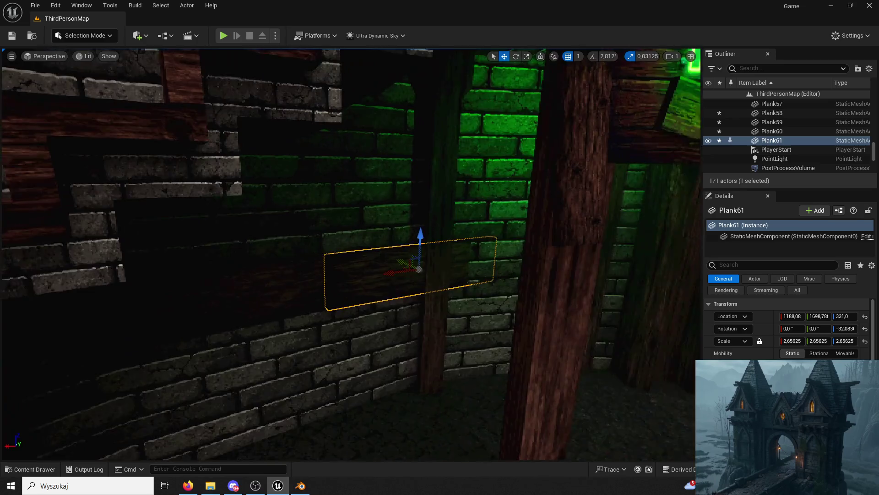
pyautogui.click(516, 57)
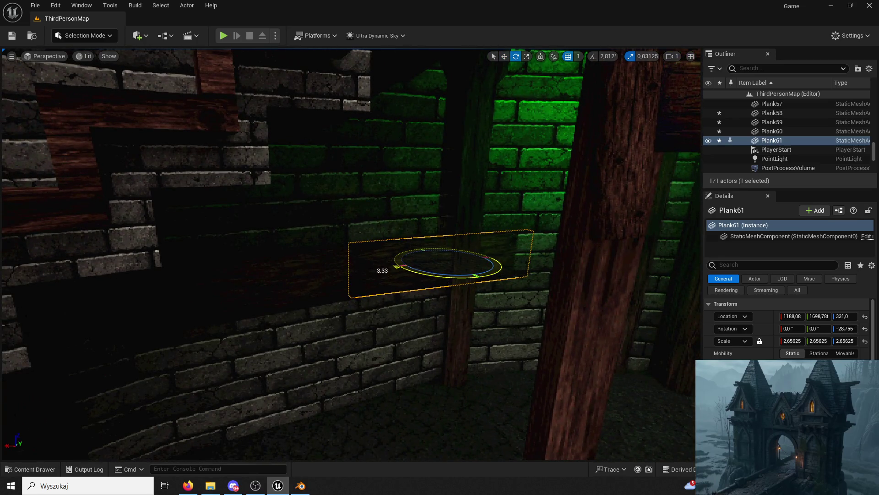
pyautogui.moveTo(464, 265); pyautogui.dragTo(464, 264)
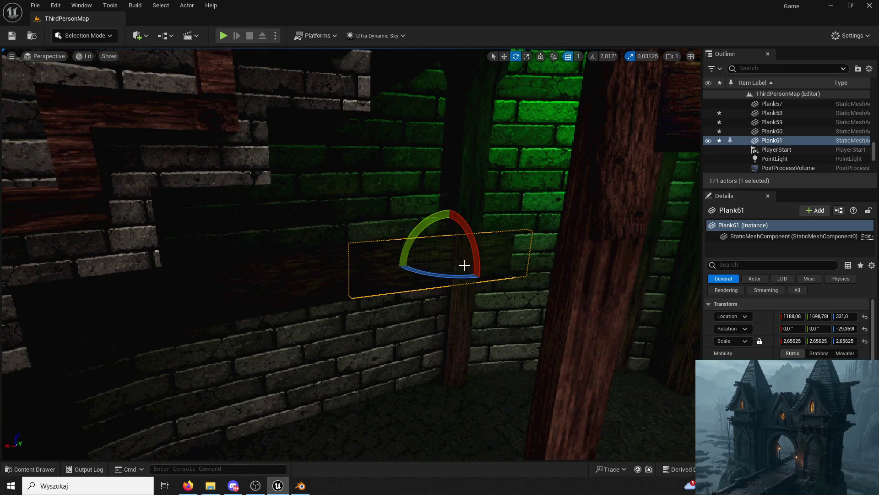
pyautogui.click(505, 56)
# Duplicate Plank61 into Plank62, slide it along, rotate it to the curve, and save
pyautogui.hotkey('ctrl', 'd')
pyautogui.moveTo(418, 268)
pyautogui.mouseDown()
pyautogui.moveTo(552, 245)
pyautogui.moveTo(506, 266)
pyautogui.moveTo(514, 257)
pyautogui.mouseUp()
pyautogui.click(516, 56)
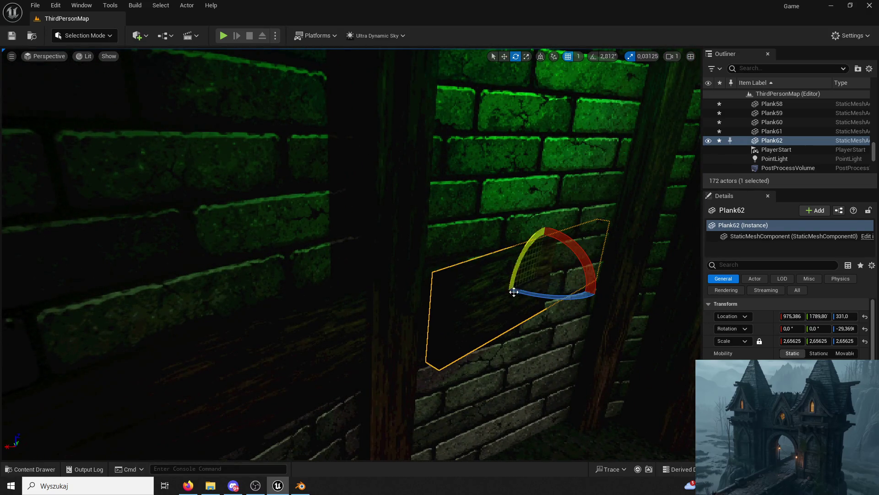
pyautogui.moveTo(535, 294)
pyautogui.mouseDown()
pyautogui.moveTo(506, 289)
pyautogui.moveTo(532, 294)
pyautogui.mouseUp()
pyautogui.moveTo(389, 183)
pyautogui.mouseDown()
pyautogui.moveTo(468, 183)
pyautogui.moveTo(389, 182)
pyautogui.mouseUp()
pyautogui.click(12, 35)
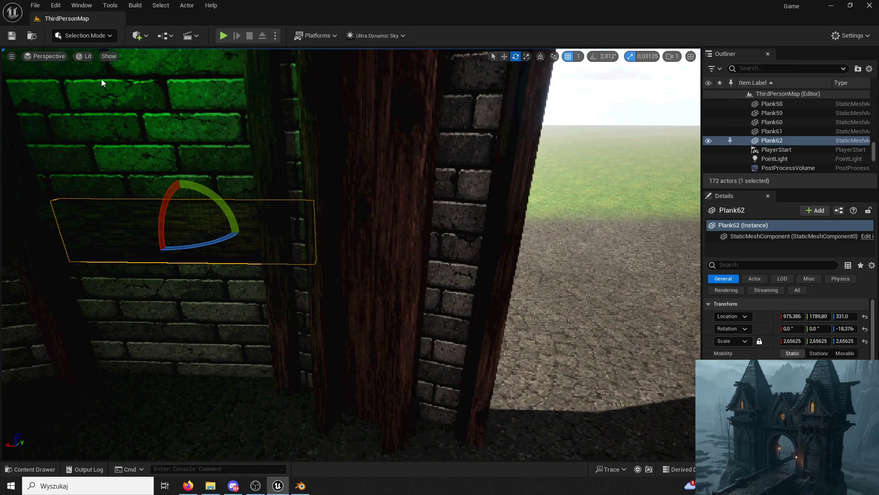
# Add Plank63 with Rotation Z 0, flush against the wall at 764.386, 1807.80, 331.0
pyautogui.hotkey('ctrl', 'd')
pyautogui.moveTo(200, 236)
pyautogui.mouseDown()
pyautogui.moveTo(229, 237)
pyautogui.moveTo(230, 225)
pyautogui.mouseUp()
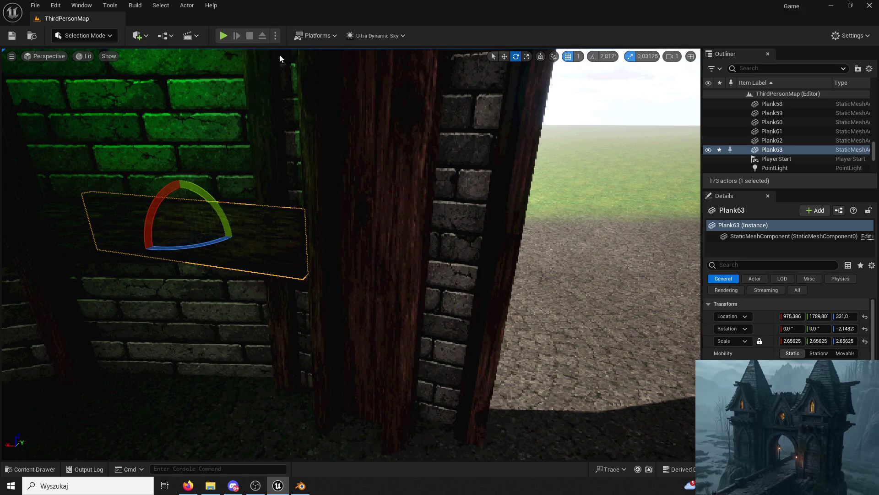
pyautogui.click(504, 56)
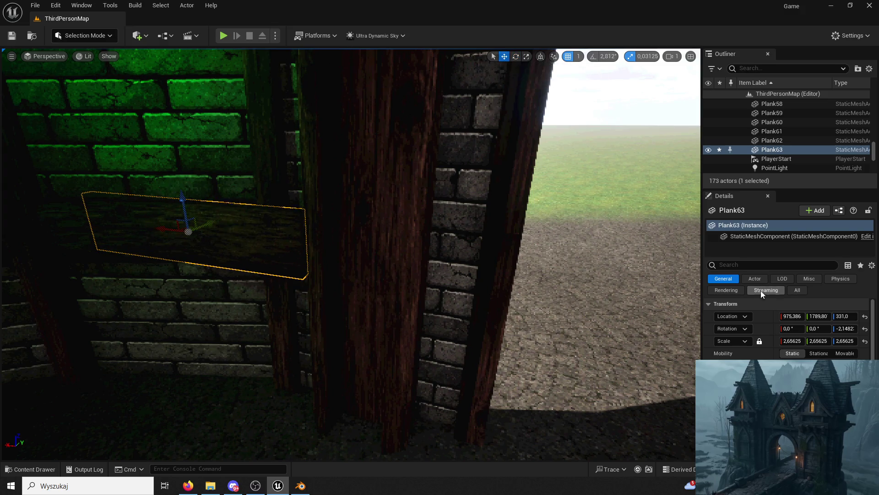
pyautogui.click(845, 328)
pyautogui.write('0')
pyautogui.press('Return')
pyautogui.moveTo(160, 230); pyautogui.dragTo(300, 277)
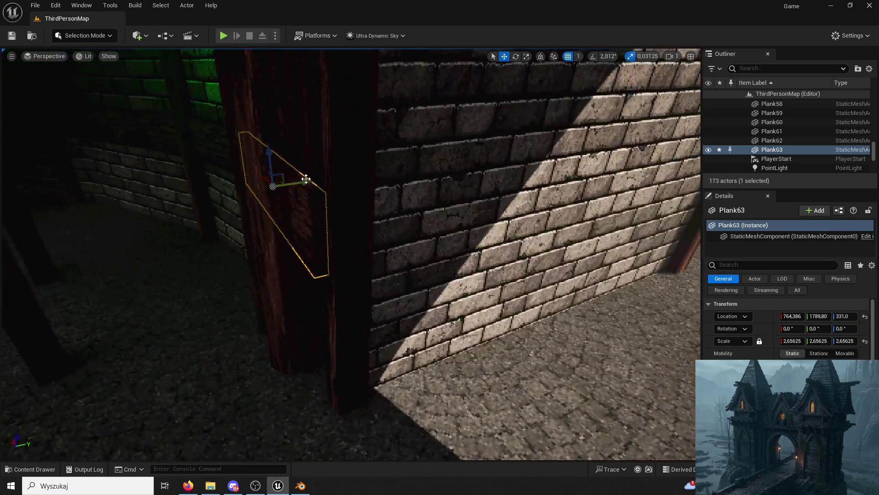
pyautogui.moveTo(308, 181); pyautogui.dragTo(418, 241)
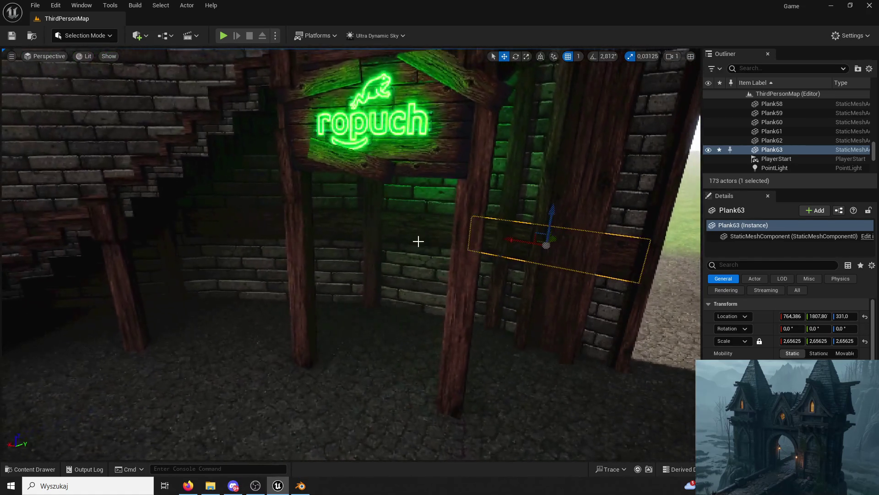
pyautogui.keyDown('ctrl'); pyautogui.click(418, 241); pyautogui.keyUp('ctrl')
# Select the six wall planks Plank58–Plank63, excluding the pillar and Walls mesh
pyautogui.keyDown('ctrl'); pyautogui.click(346, 228); pyautogui.keyUp('ctrl')
pyautogui.keyDown('ctrl'); pyautogui.click(257, 229); pyautogui.keyUp('ctrl')
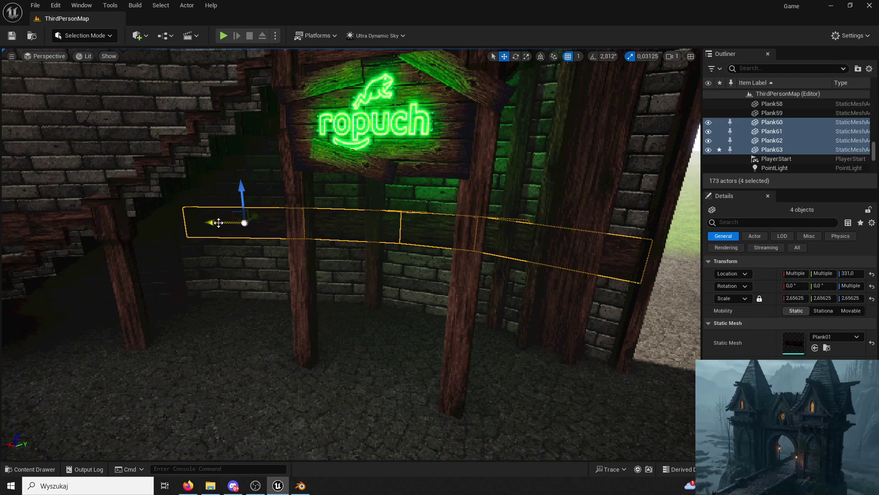
pyautogui.keyDown('ctrl'); pyautogui.click(175, 226); pyautogui.keyUp('ctrl')
pyautogui.keyDown('ctrl'); pyautogui.click(178, 227); pyautogui.keyUp('ctrl')
pyautogui.keyDown('ctrl'); pyautogui.click(182, 228); pyautogui.keyUp('ctrl')
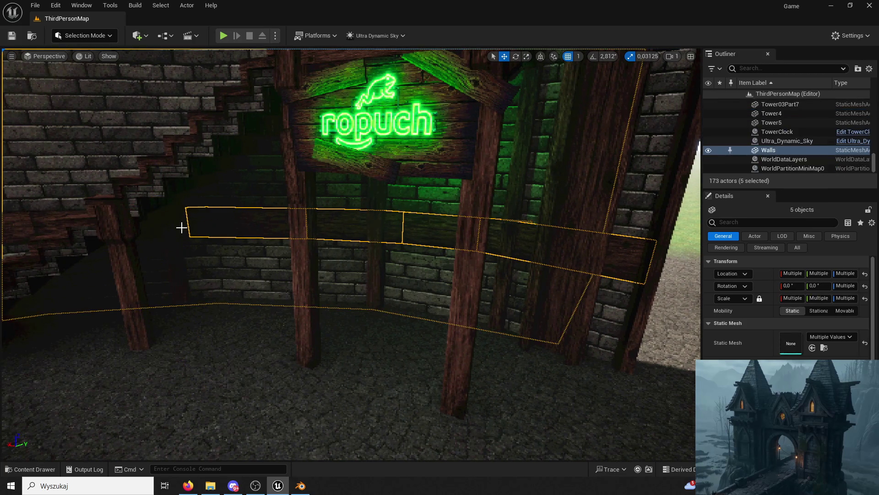
pyautogui.keyDown('ctrl'); pyautogui.click(180, 228); pyautogui.keyUp('ctrl')
pyautogui.keyDown('ctrl'); pyautogui.click(155, 225); pyautogui.keyUp('ctrl')
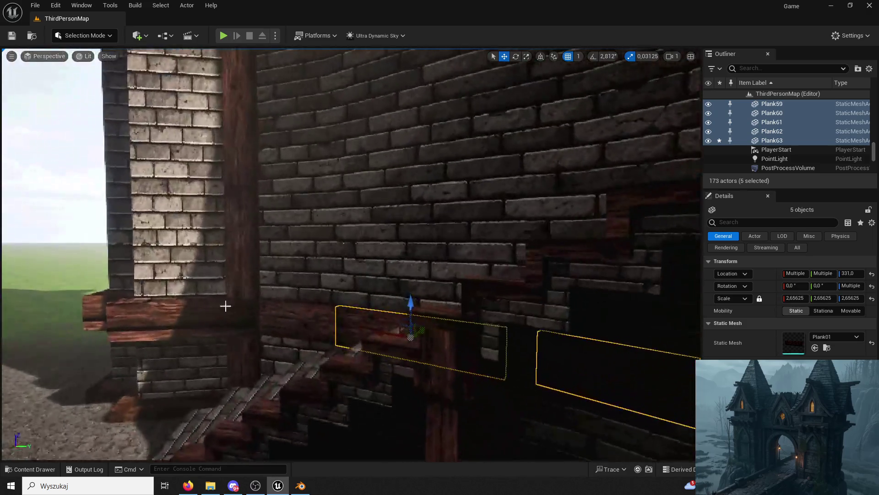
pyautogui.keyDown('ctrl'); pyautogui.click(229, 304); pyautogui.keyUp('ctrl')
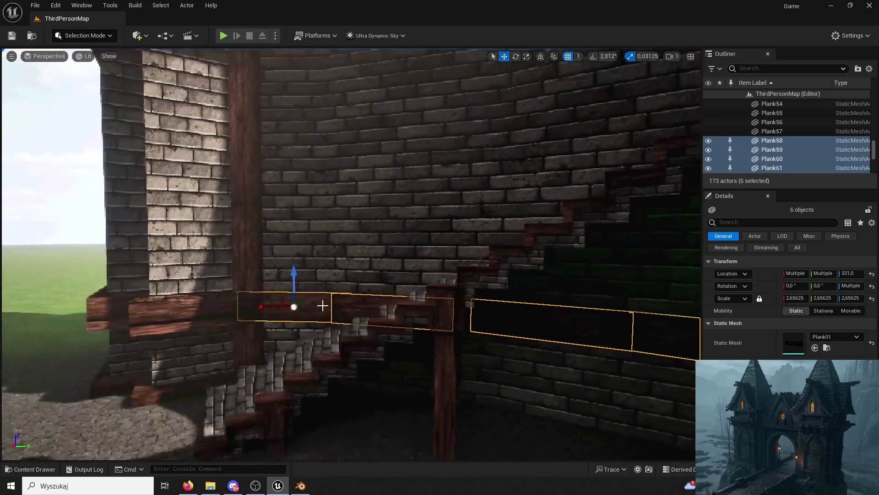
# Duplicate the six planks into Plank64–69 and lower the copies to Z 105
pyautogui.hotkey('ctrl', 'd')
pyautogui.moveTo(295, 314)
pyautogui.mouseDown()
pyautogui.moveTo(467, 338)
pyautogui.moveTo(481, 229)
pyautogui.mouseUp()
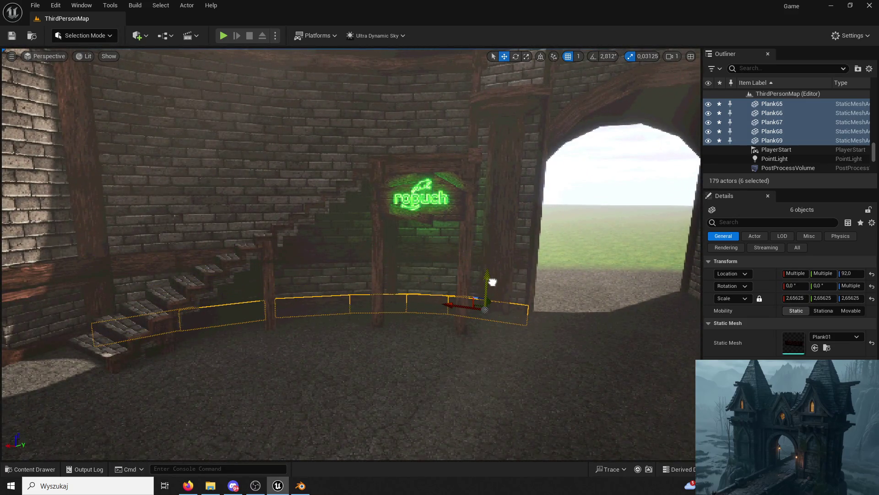
pyautogui.moveTo(487, 278)
pyautogui.mouseDown()
pyautogui.moveTo(385, 281)
pyautogui.moveTo(189, 81)
pyautogui.mouseUp()
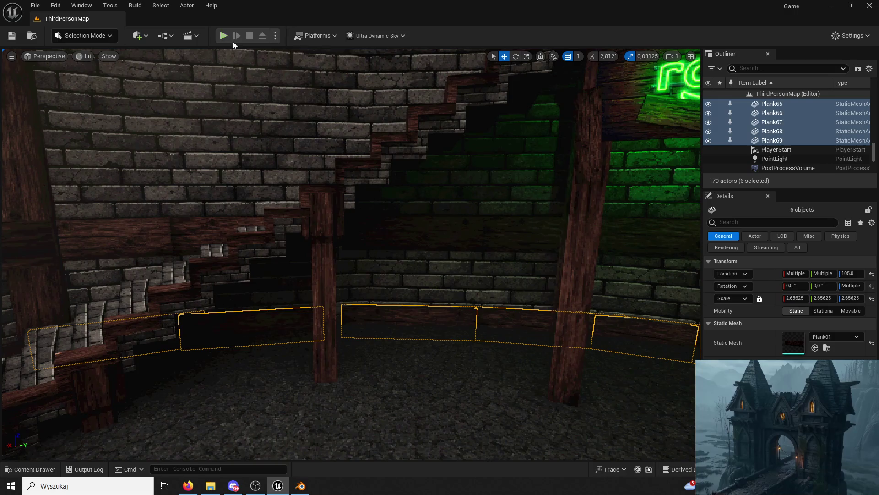
pyautogui.click(227, 34)
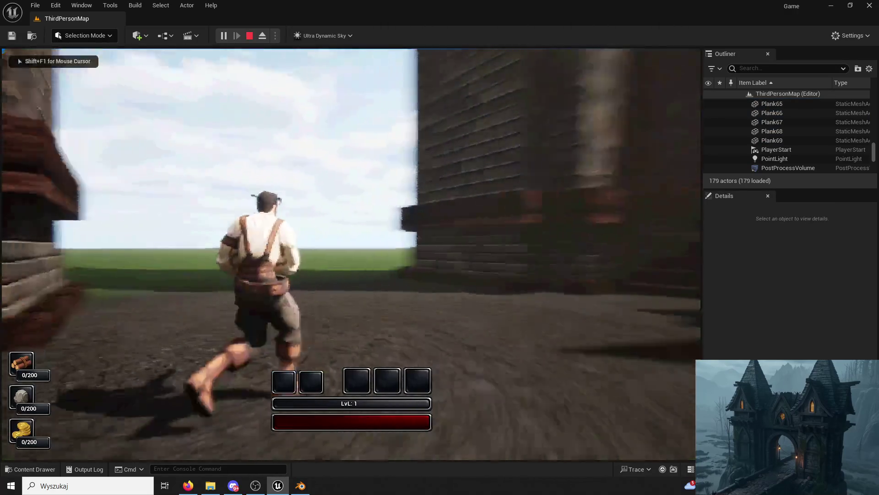
# Run the character into the tower, up the stone stairs to the round platform, around the well
pyautogui.press('w')
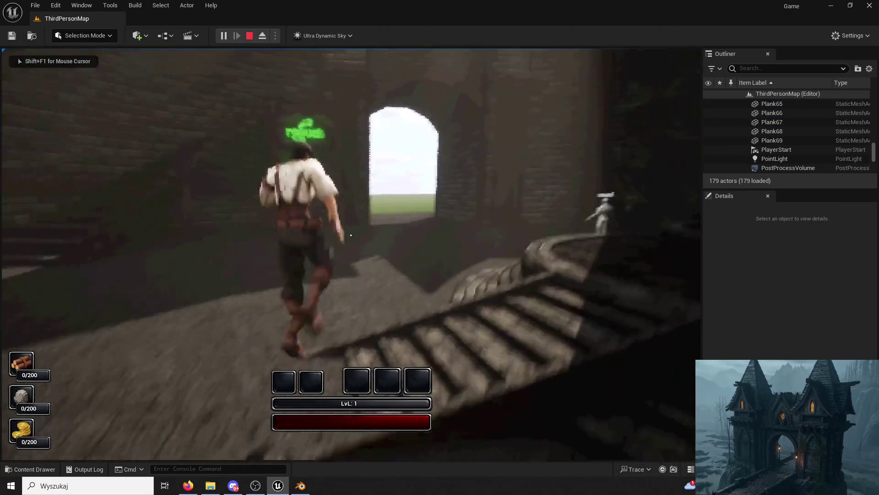
pyautogui.press('w')
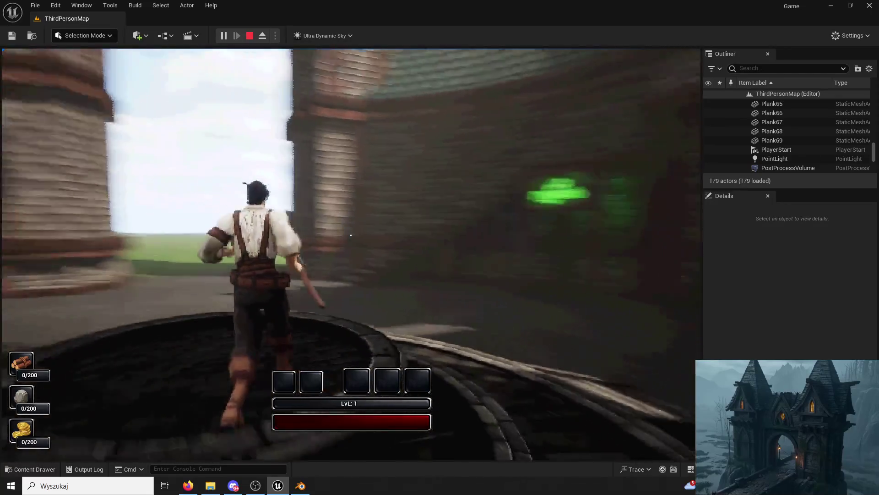
pyautogui.press('w')
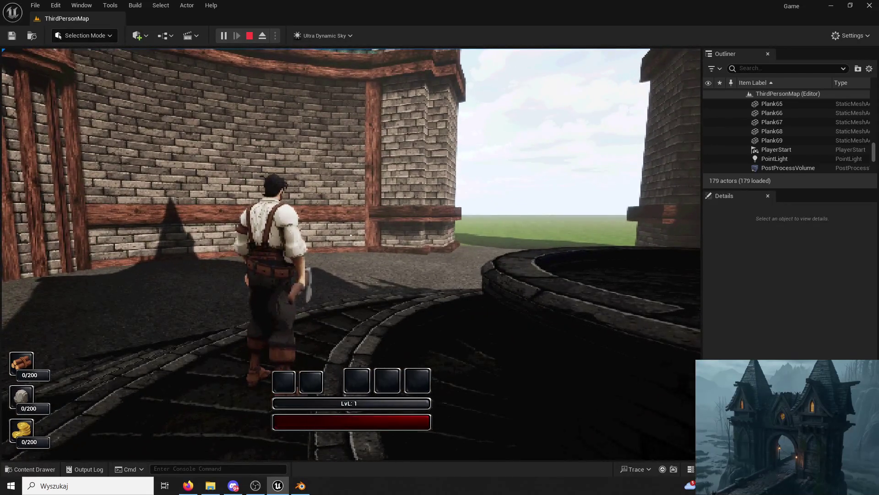
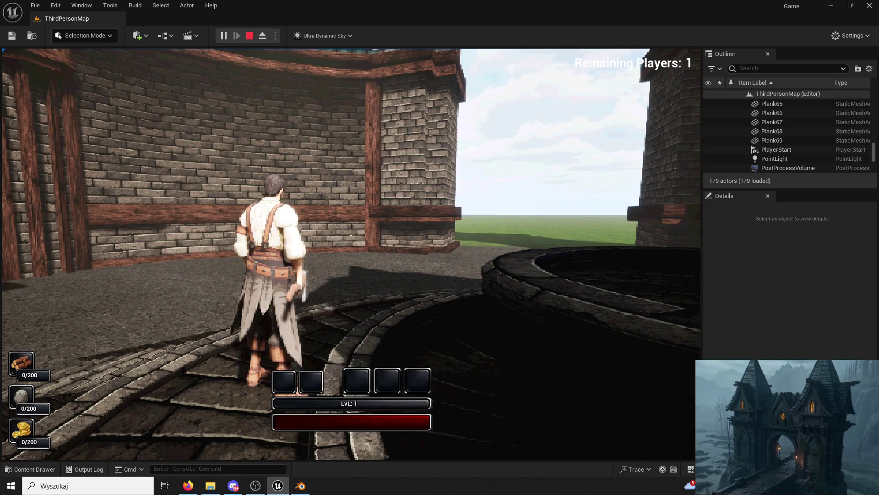
# Run and jump the character around the well's rim, up the ledge and toward the towers
pyautogui.press('w')
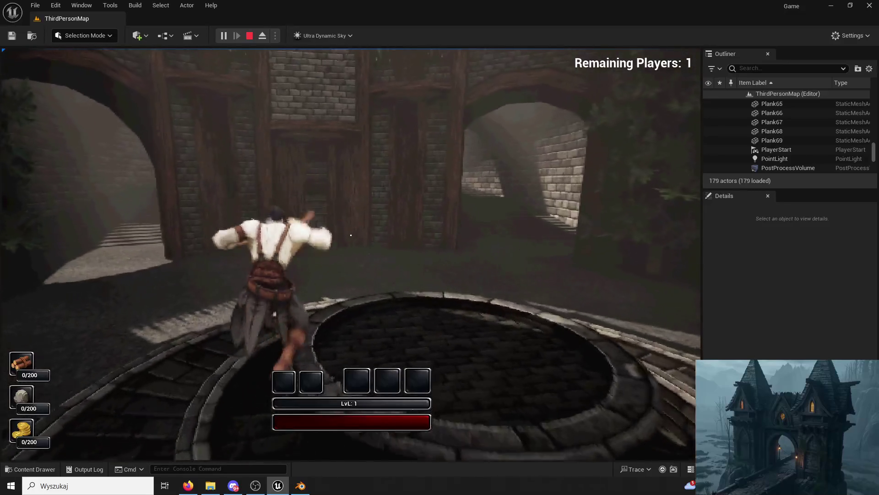
pyautogui.press('space')
pyautogui.press('w')
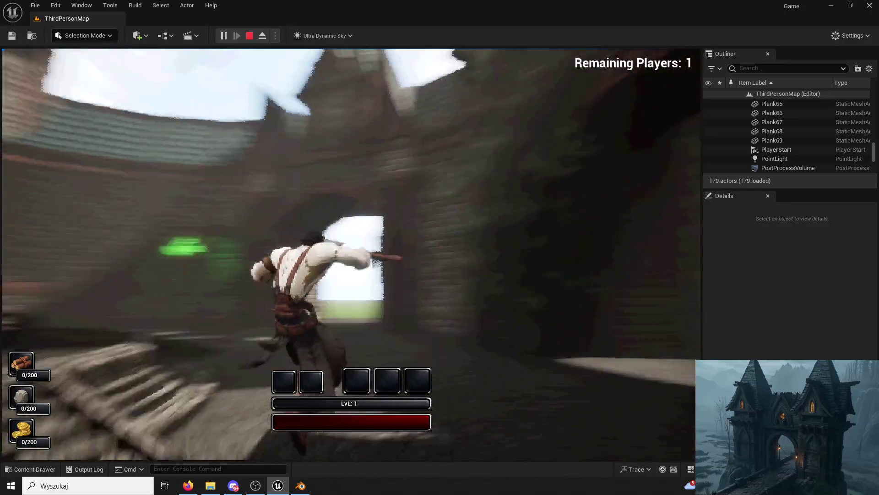
pyautogui.press('w')
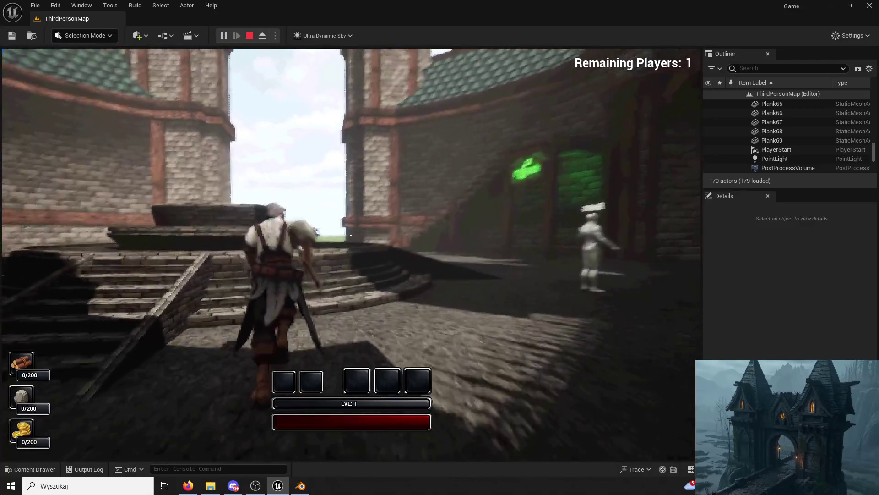
pyautogui.press('space')
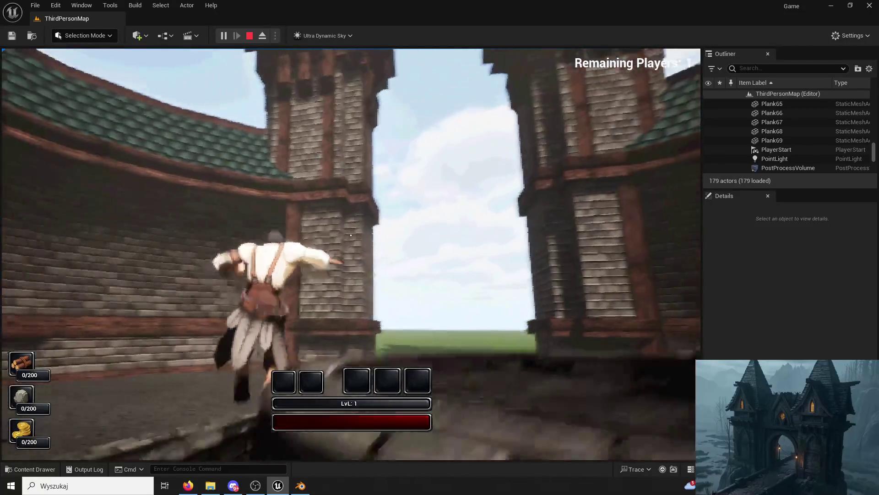
pyautogui.press('w')
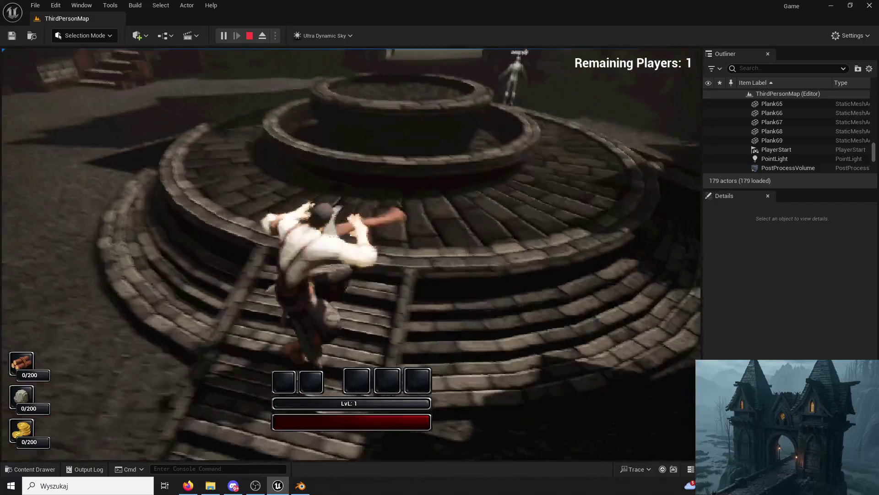
pyautogui.press('space')
# Swing the weapon twice beside the well, then stop the playtest with Esc
pyautogui.click(351, 235)
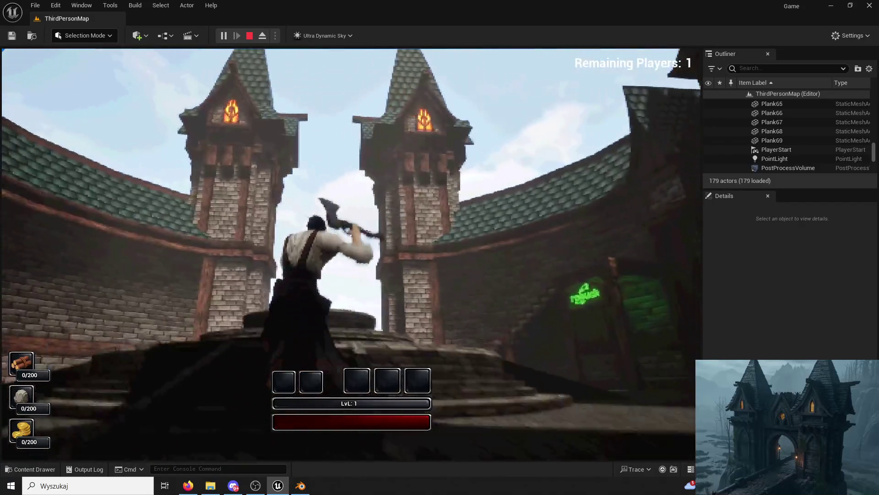
pyautogui.press('w')
pyautogui.click(351, 235)
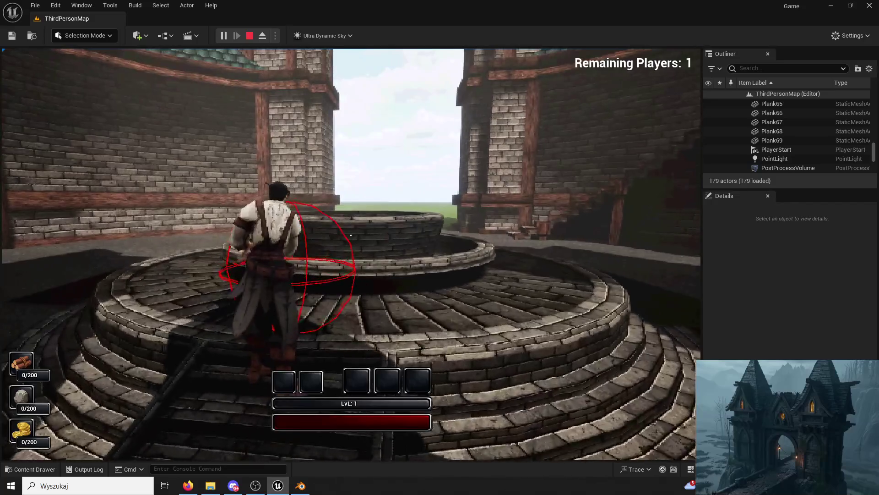
pyautogui.press('Escape')
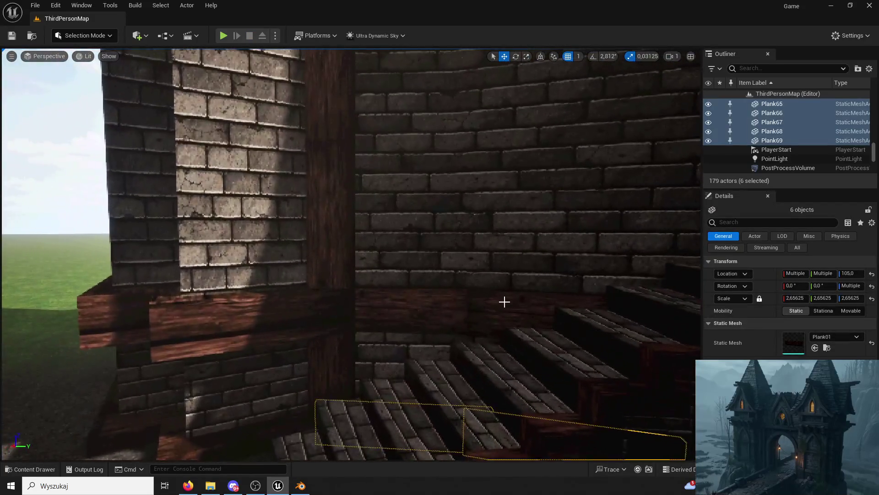
# Rotate Plank59 by the stairs and commit a corrected Y rotation value in Details
pyautogui.click(500, 307)
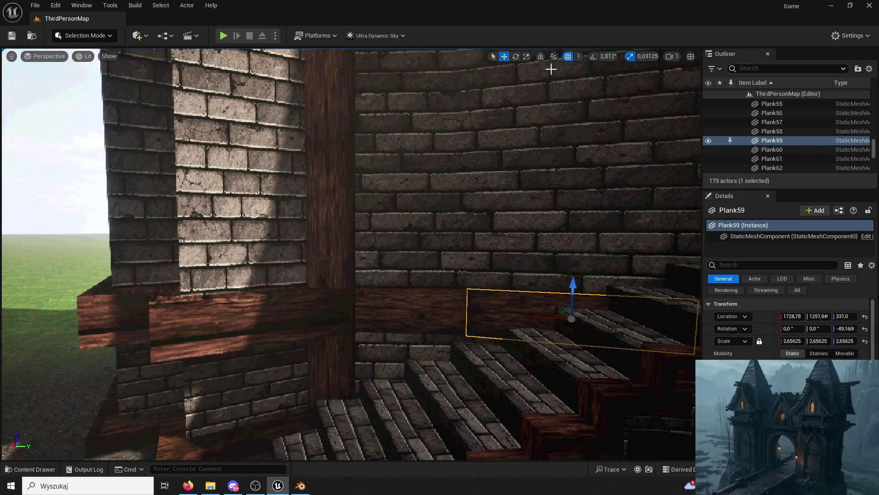
pyautogui.click(516, 56)
pyautogui.moveTo(575, 276)
pyautogui.mouseDown()
pyautogui.moveTo(541, 285)
pyautogui.moveTo(629, 297)
pyautogui.mouseUp()
pyautogui.click(820, 329)
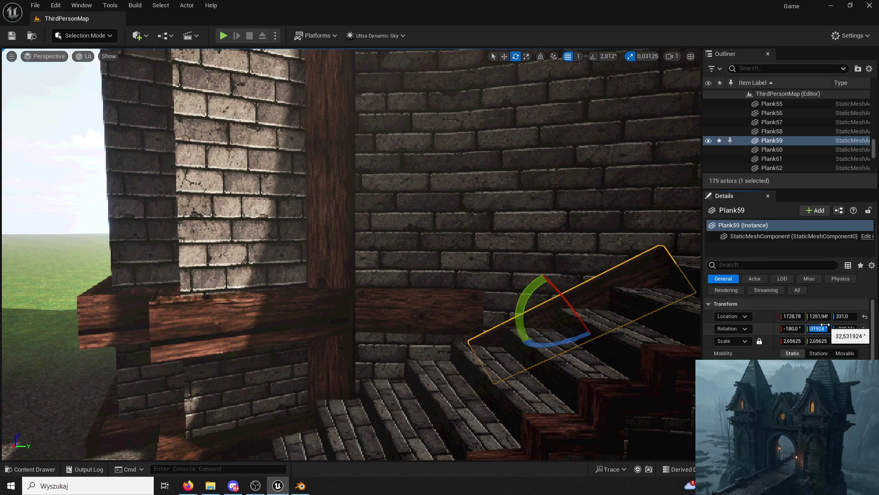
pyautogui.press('Return')
# Select the Walls mesh, bring the courtyard wall closer, and start a new play session
pyautogui.click(516, 232)
pyautogui.moveTo(516, 232)
pyautogui.mouseDown()
pyautogui.moveTo(536, 223)
pyautogui.moveTo(516, 234)
pyautogui.moveTo(532, 232)
pyautogui.mouseUp()
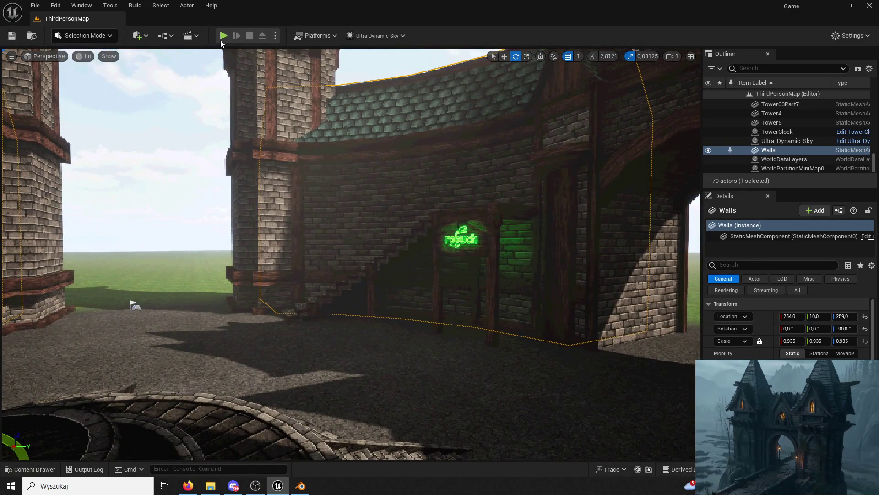
pyautogui.hotkey('alt', 'p')
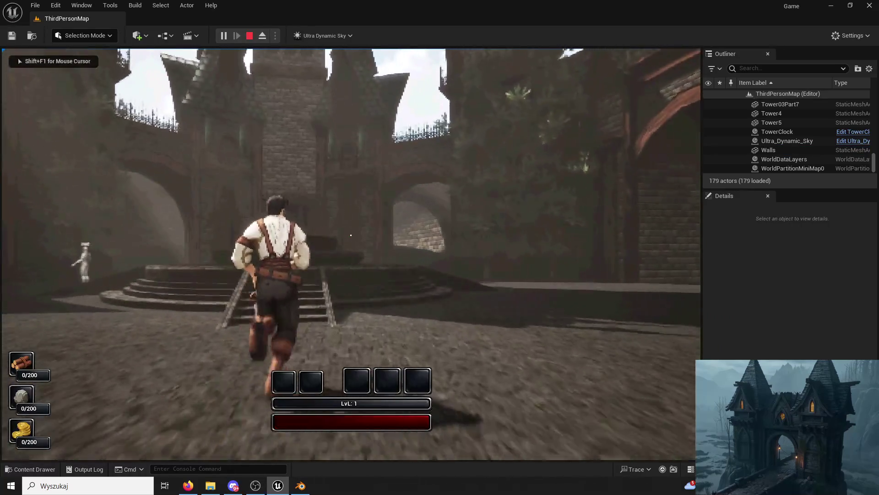
pyautogui.press('w')
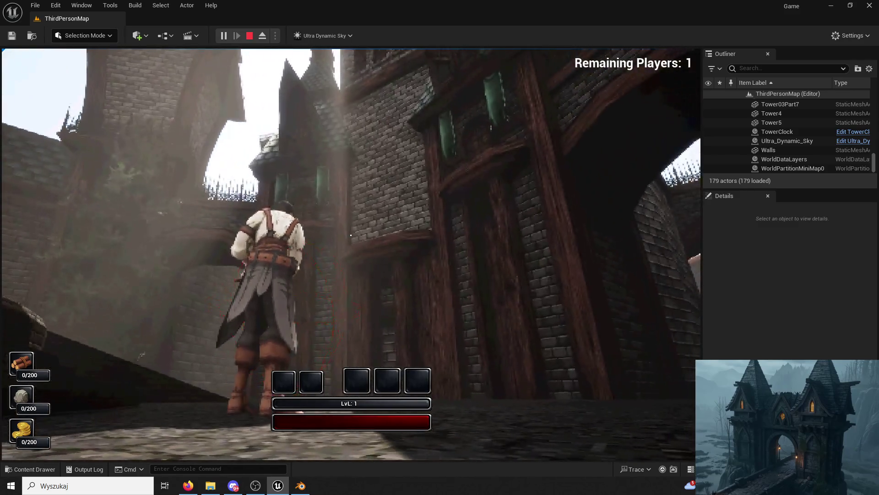
pyautogui.press('w')
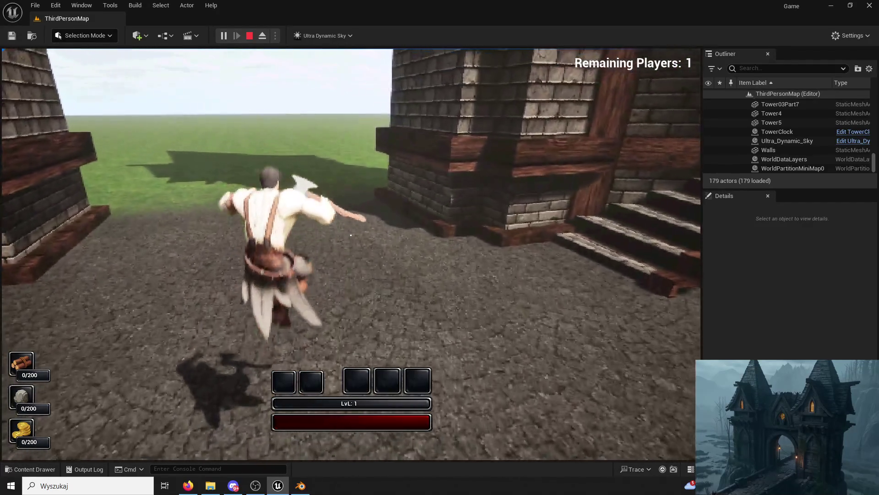
pyautogui.press('w')
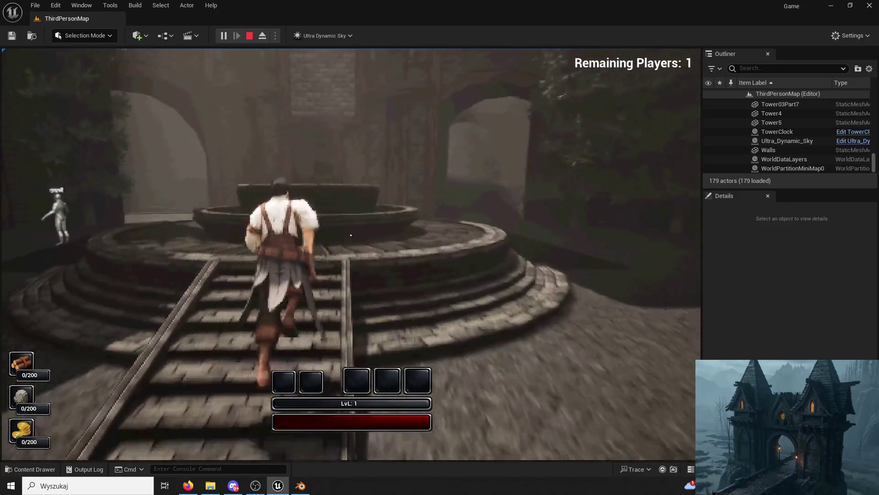
pyautogui.press('space')
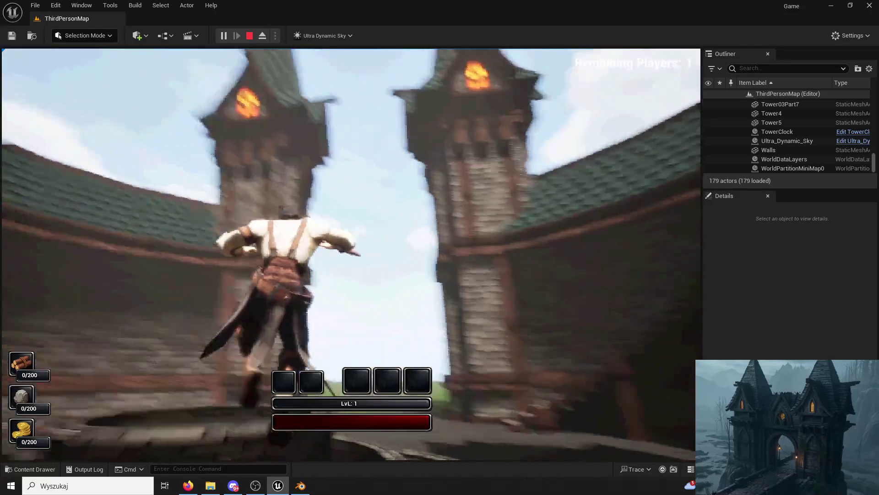
pyautogui.click(350, 235)
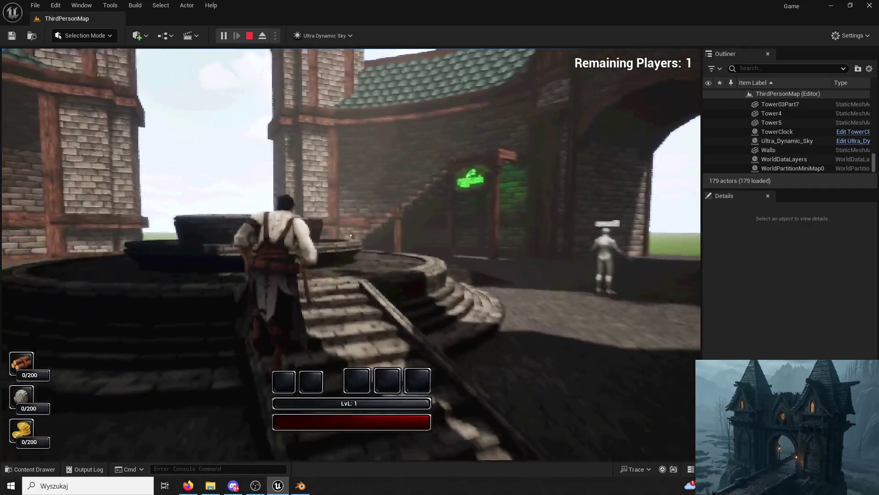
pyautogui.click(351, 235)
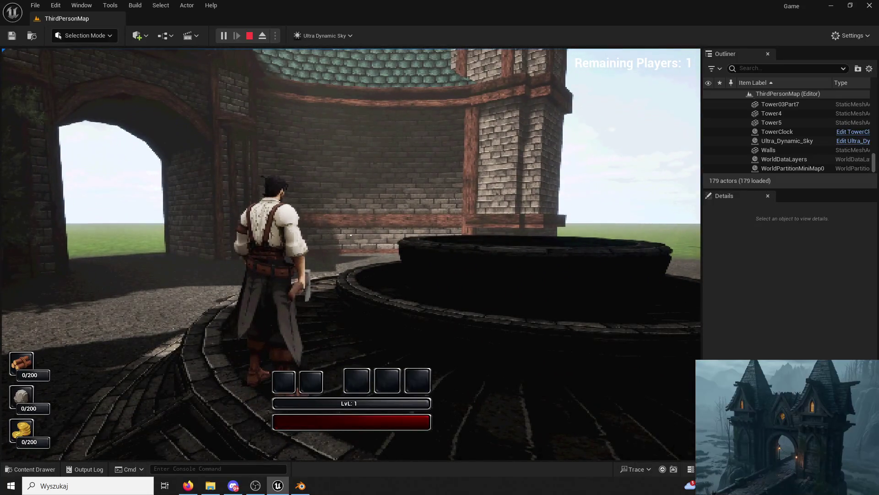
pyautogui.press('super')
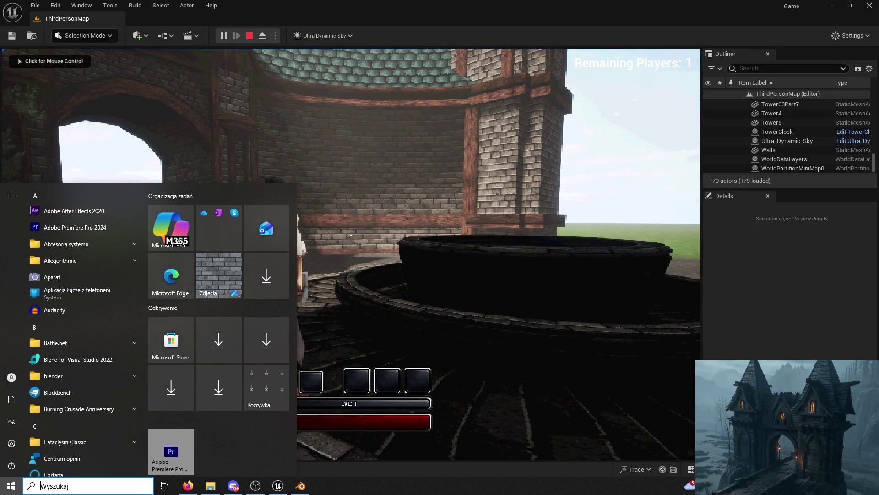
pyautogui.press('super')
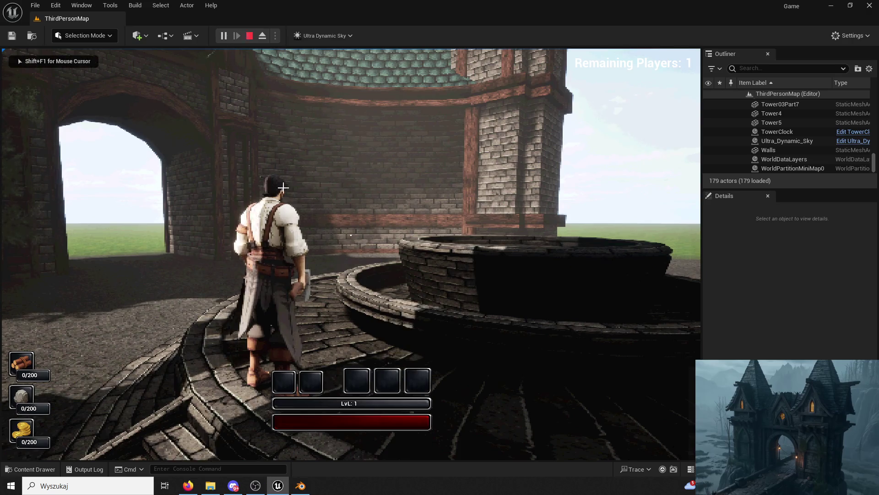
pyautogui.press('Escape')
# Launch the level in a separate Game Preview window and maximise it
pyautogui.click(276, 35)
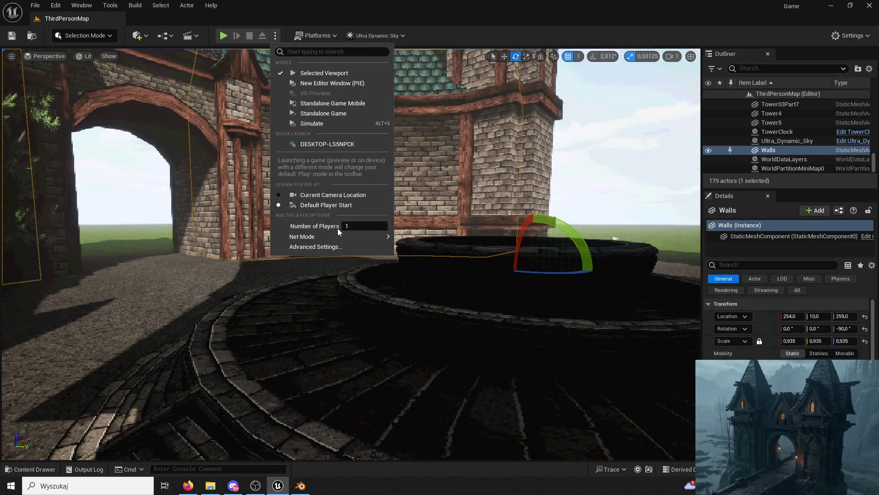
pyautogui.click(350, 83)
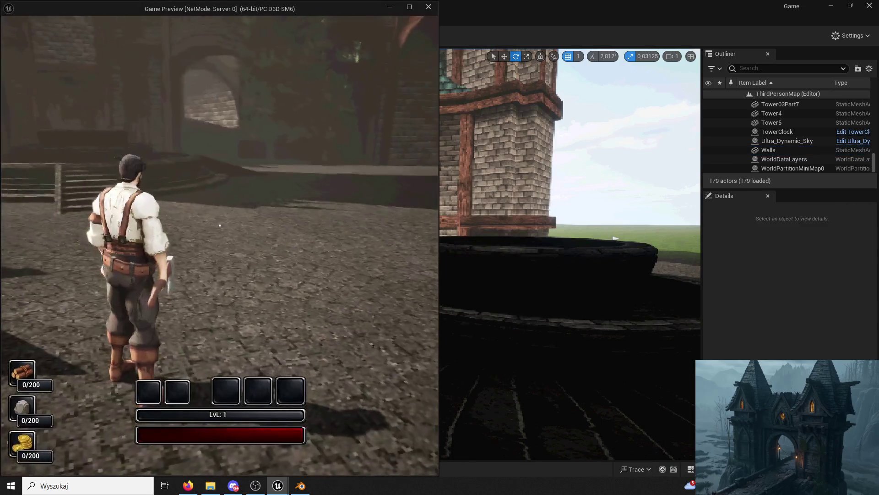
pyautogui.press('super')
pyautogui.click(409, 7)
pyautogui.press('super')
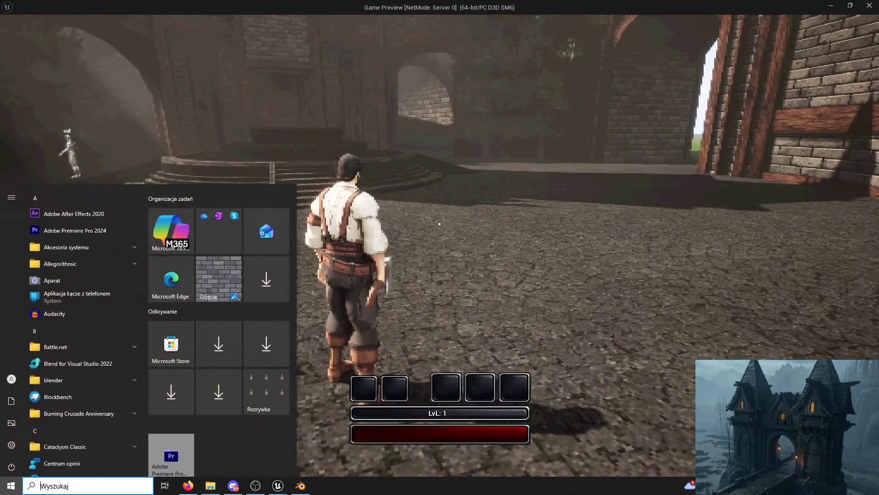
pyautogui.press('super')
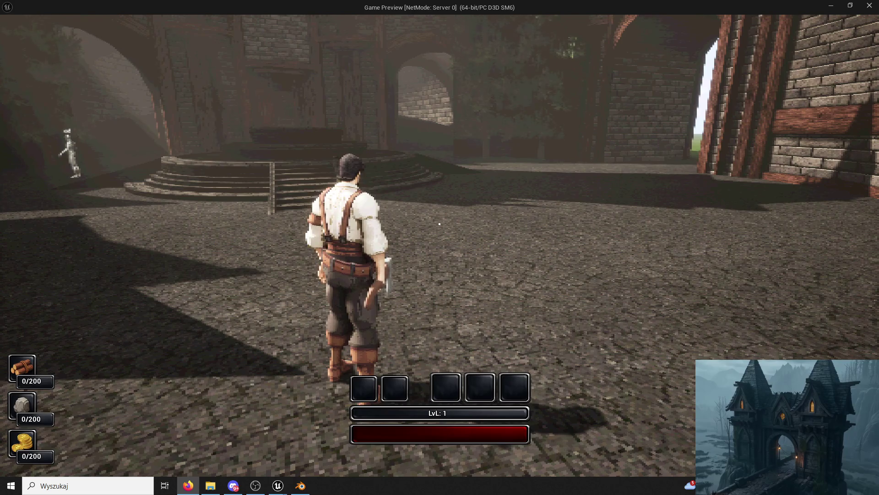
# Close the Game Preview and relaunch it, dismissing the system Start menu
pyautogui.press('Escape')
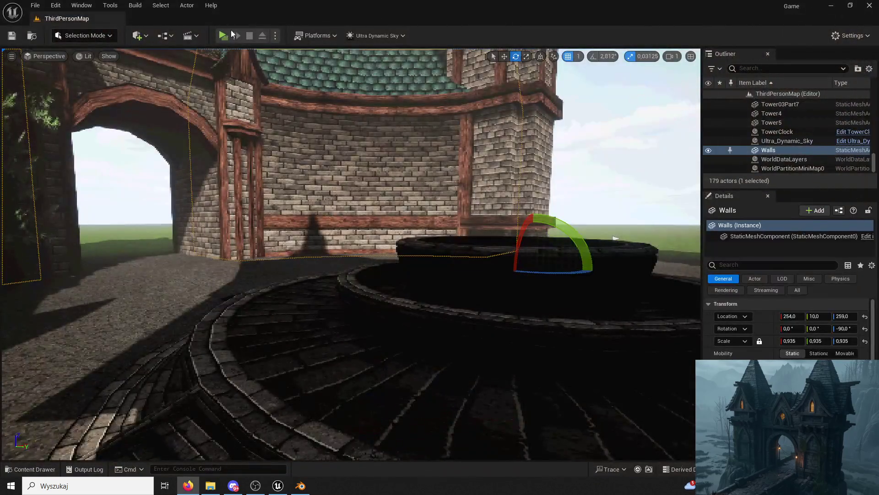
pyautogui.click(233, 34)
pyautogui.press('super')
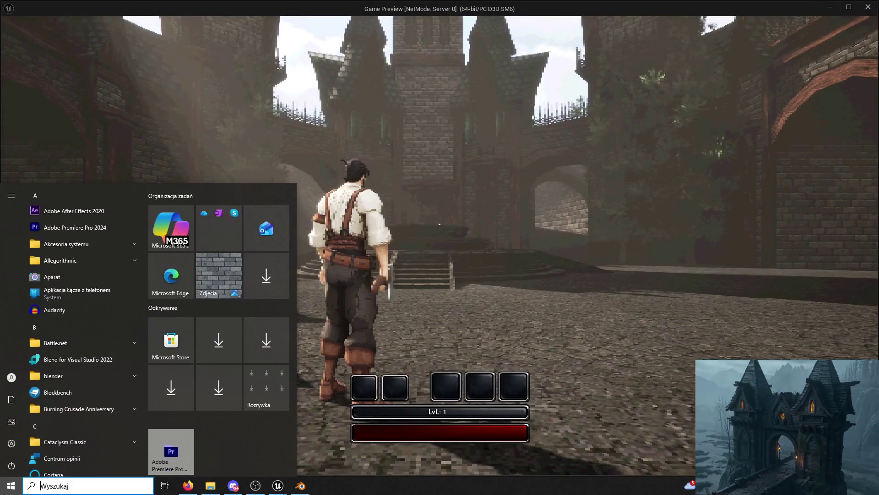
pyautogui.press('Escape')
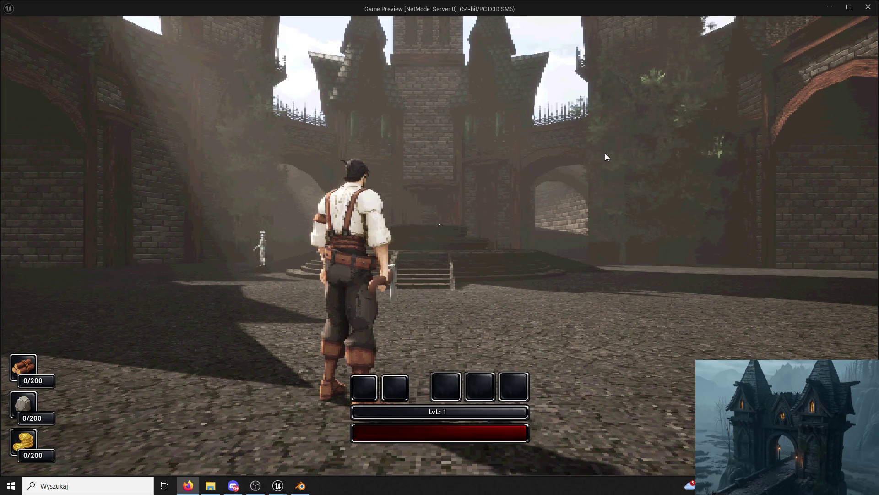
# Run up the fountain stairs, along the curved wall, and leap into the tower room and walkway
pyautogui.press('w')
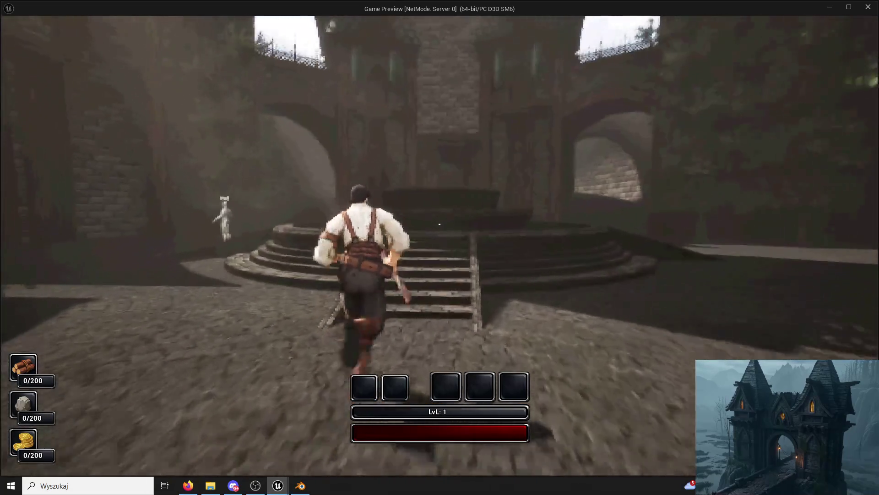
pyautogui.press('space')
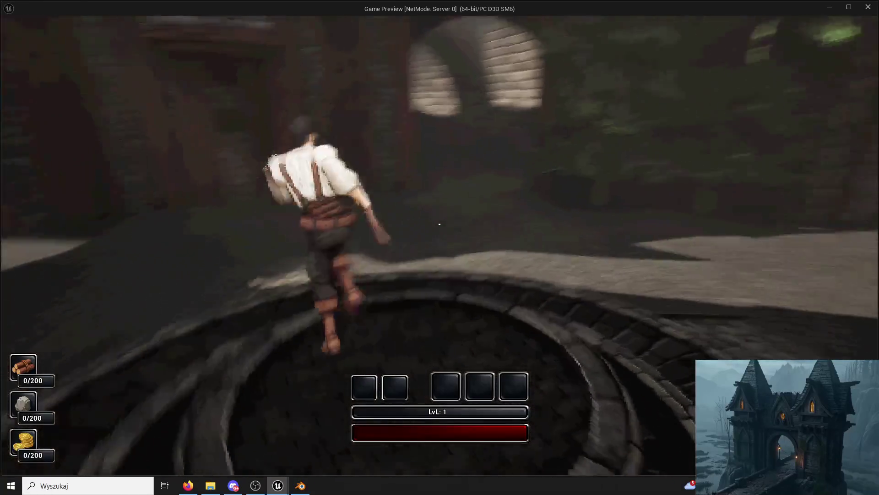
pyautogui.press('w')
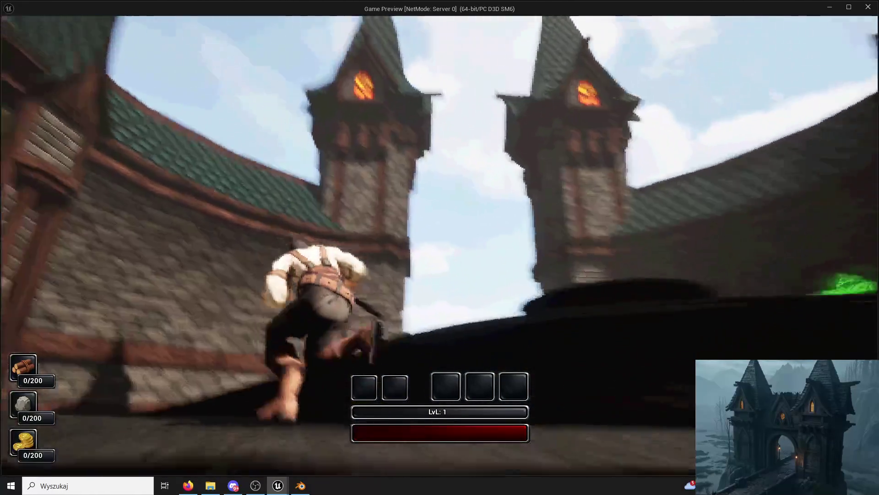
pyautogui.press('w')
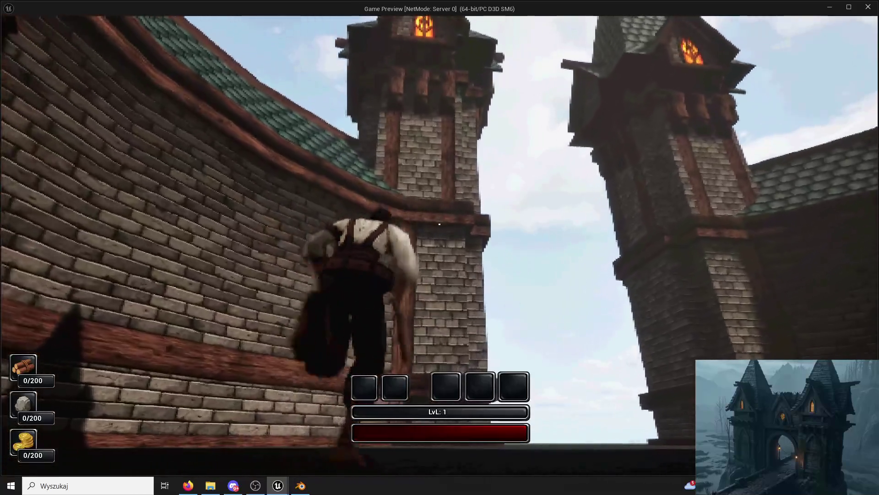
pyautogui.press('w')
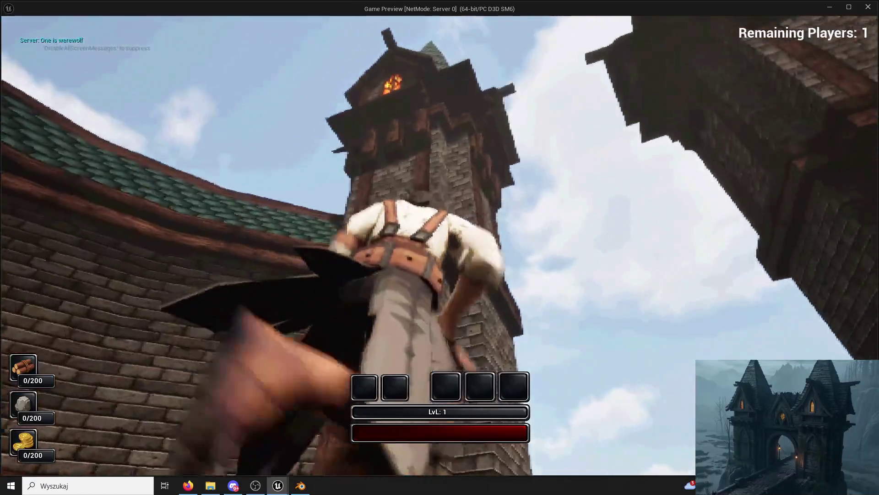
pyautogui.press('w')
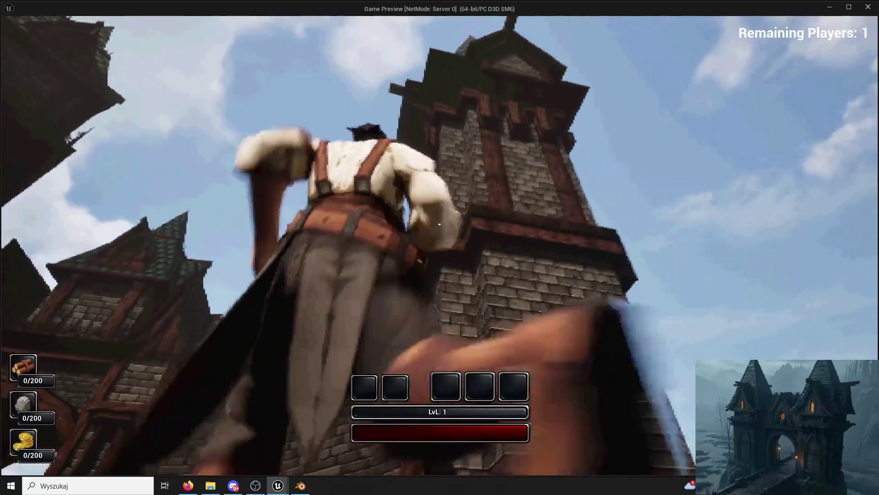
pyautogui.press('w')
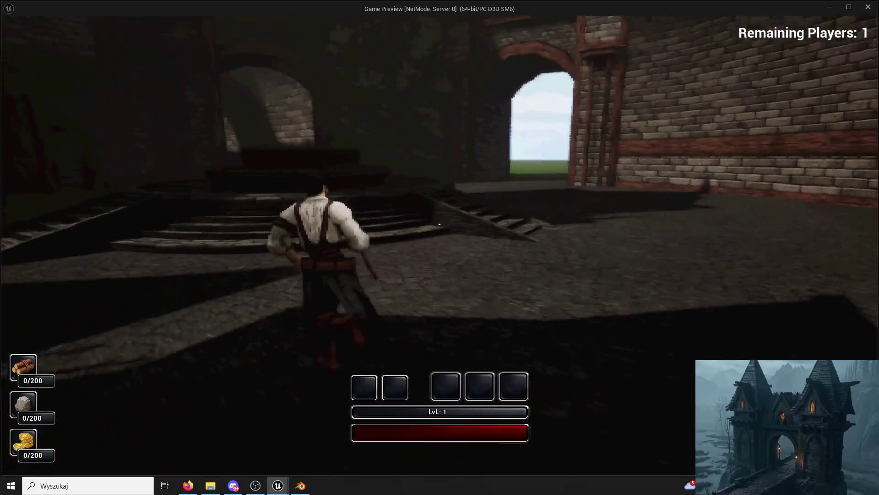
pyautogui.press('w')
pyautogui.press('space')
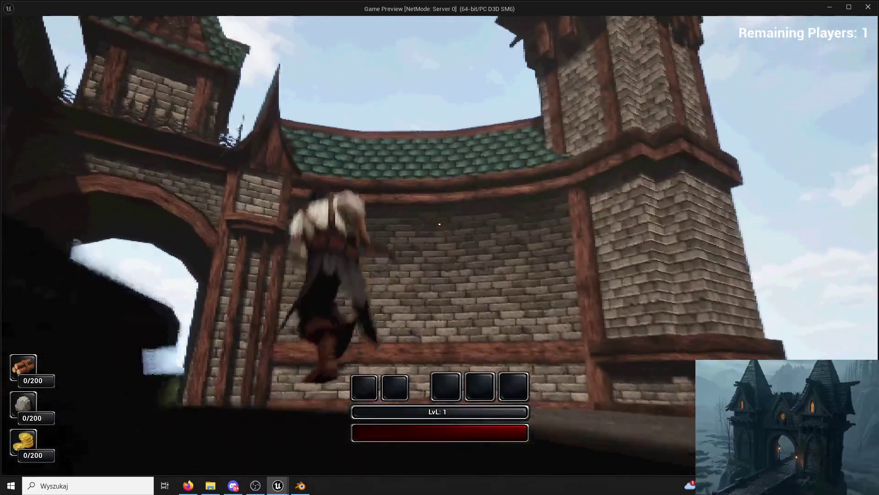
pyautogui.press('w')
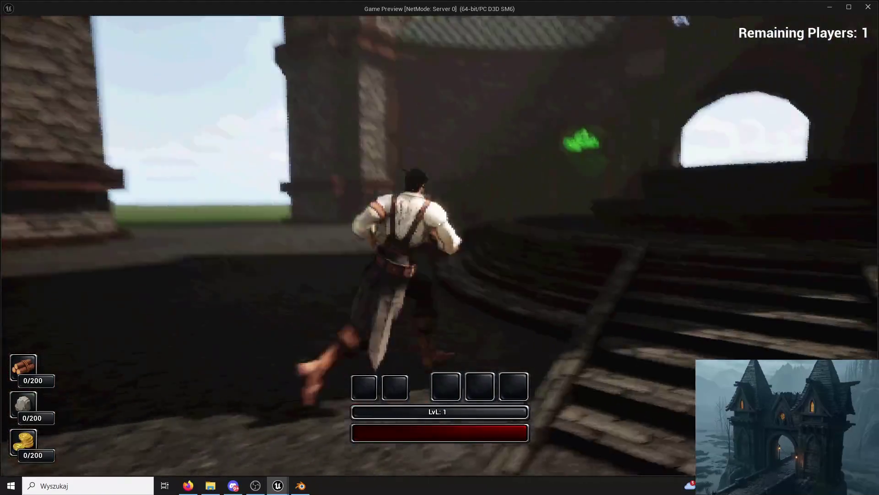
pyautogui.press('w')
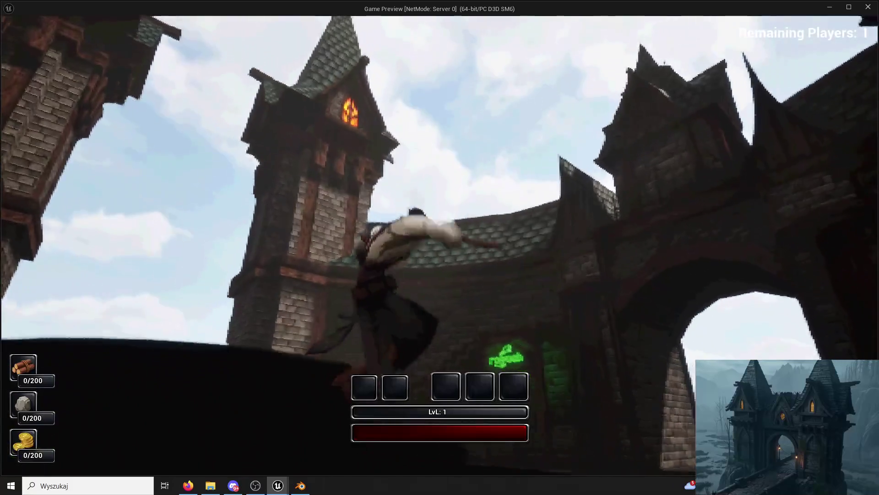
pyautogui.press('w')
pyautogui.press('w')
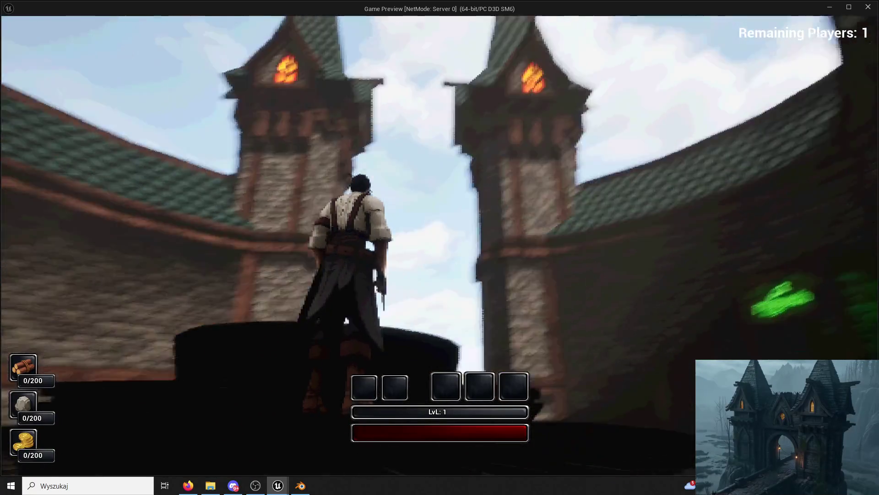
# Run around the circular walkway and jump up the stairs toward the clock tower courtyard
pyautogui.press('super')
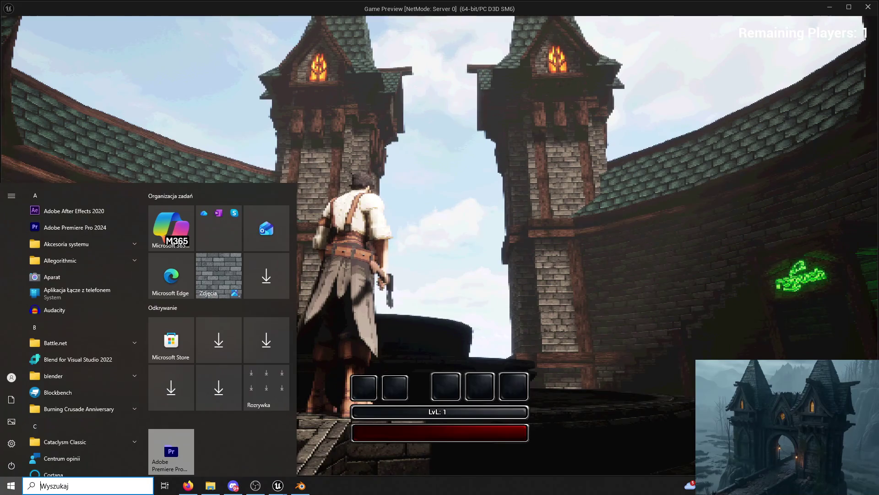
pyautogui.press('w')
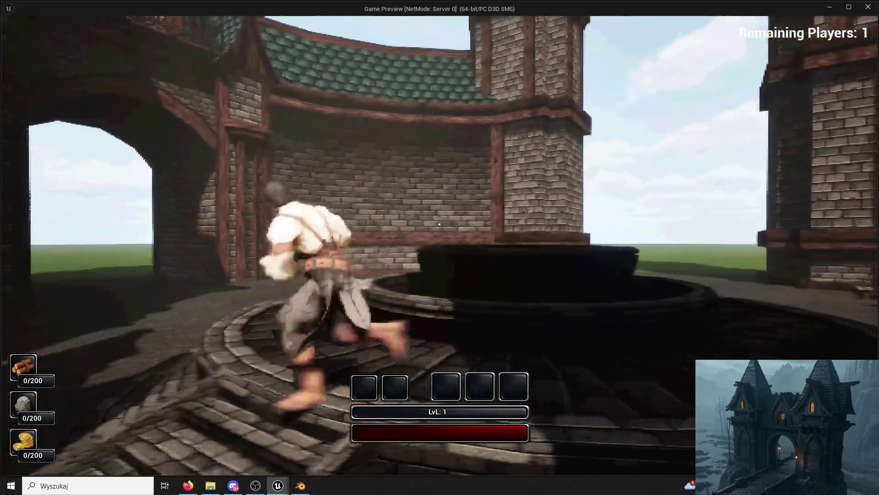
pyautogui.press('w')
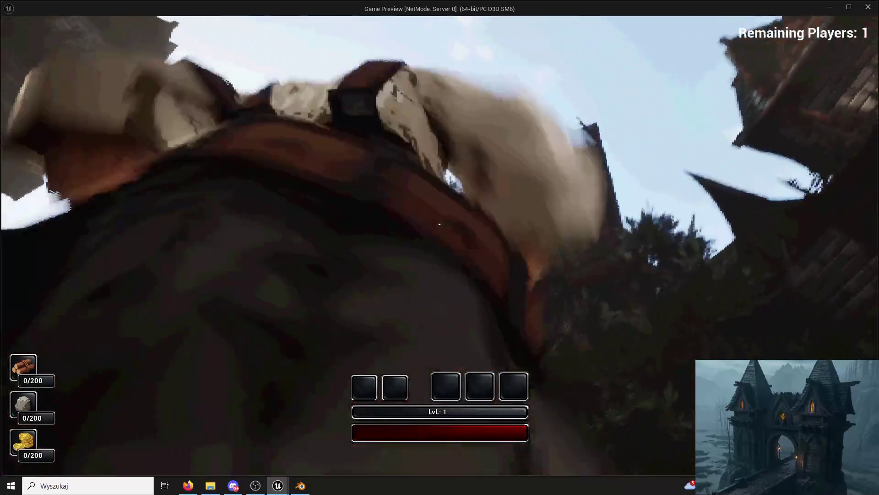
pyautogui.press('w')
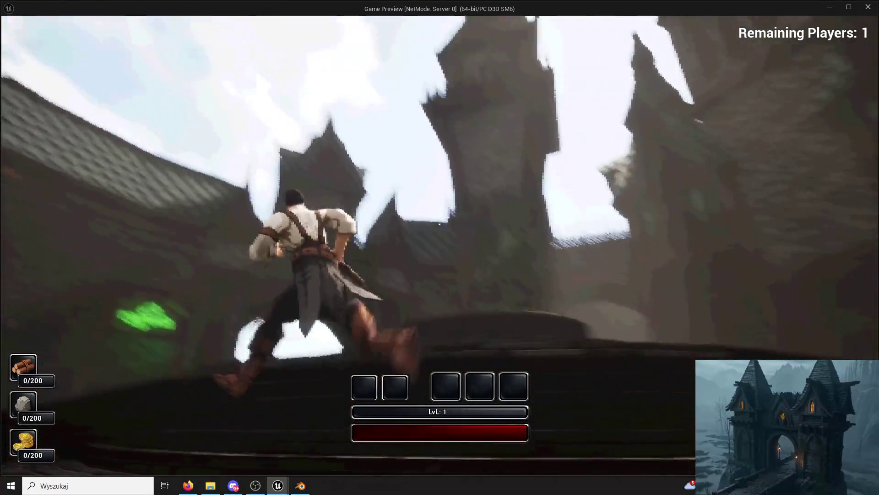
pyautogui.press('space')
pyautogui.press('w')
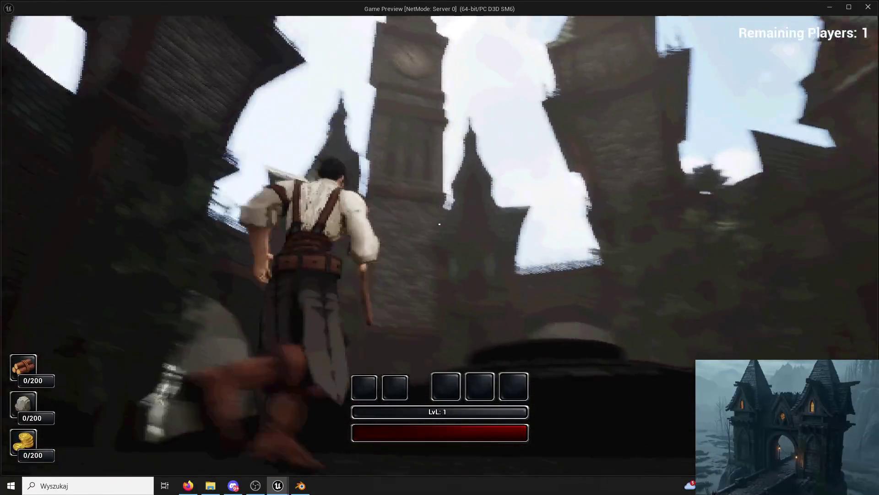
pyautogui.press('w')
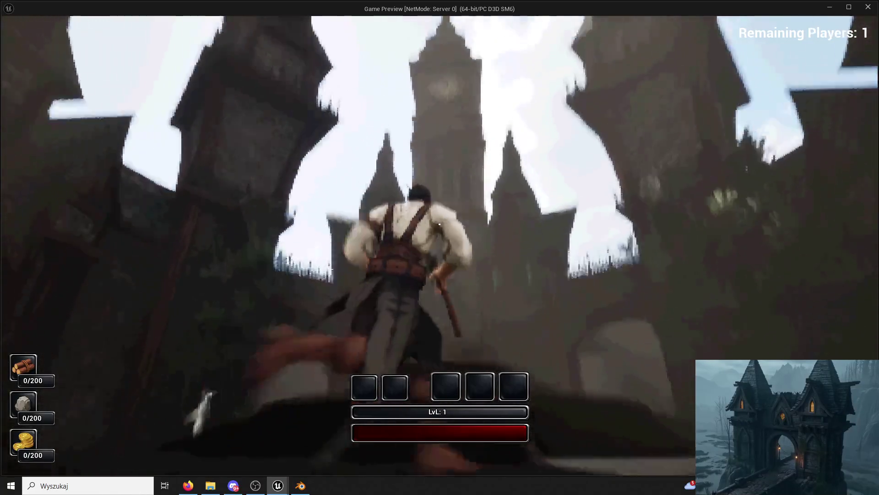
pyautogui.press('w')
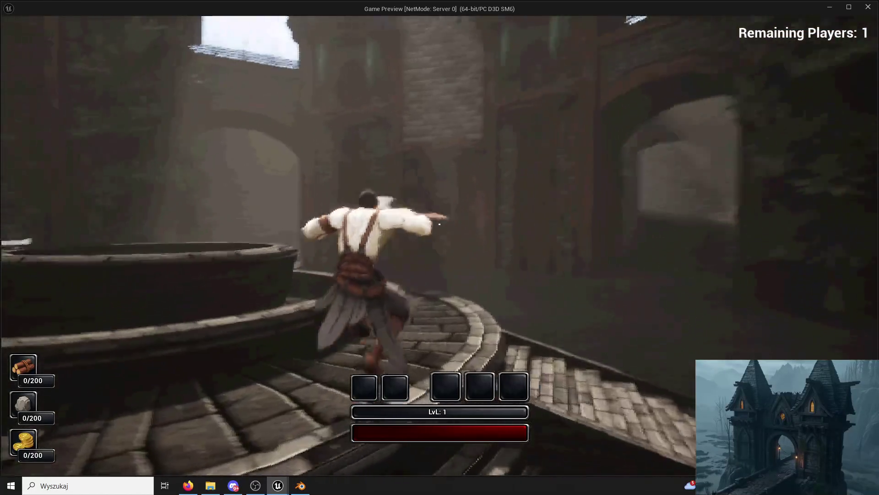
pyautogui.press('space')
# Run through the brick corridor to the grass field, then back through the archway into the courtyard
pyautogui.press('w')
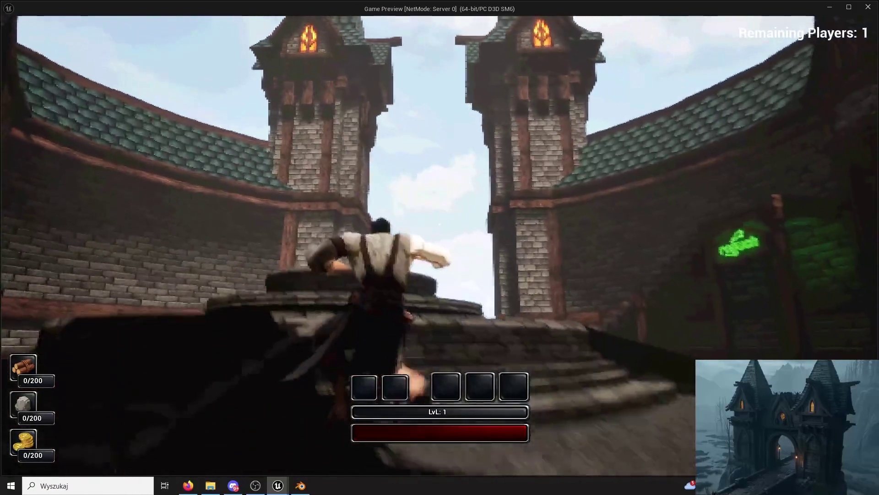
pyautogui.press('w')
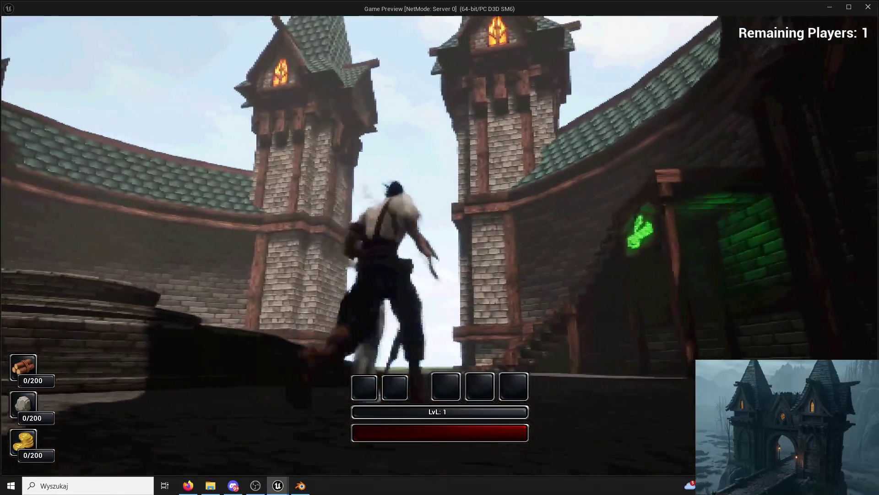
pyautogui.press('w')
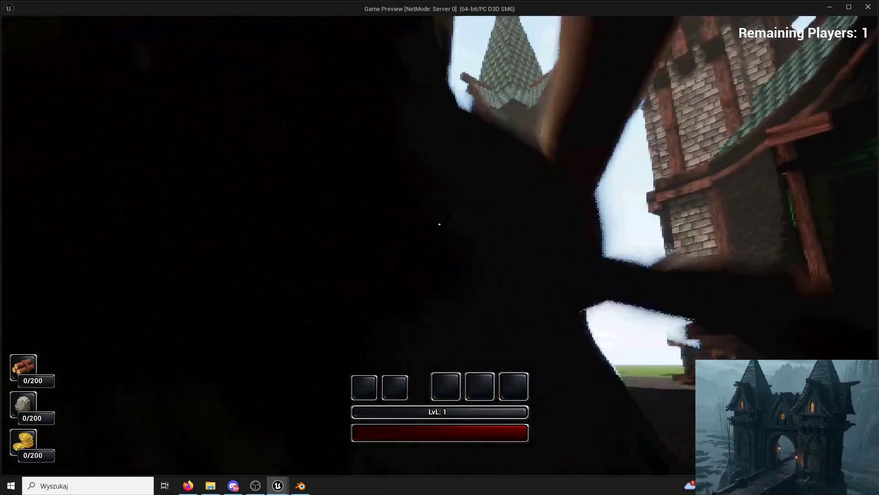
pyautogui.press('w')
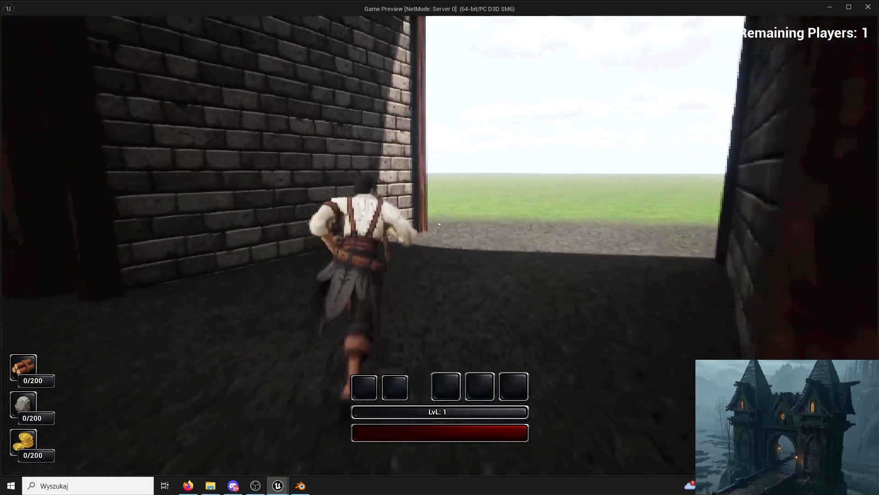
pyautogui.press('w')
pyautogui.press('space')
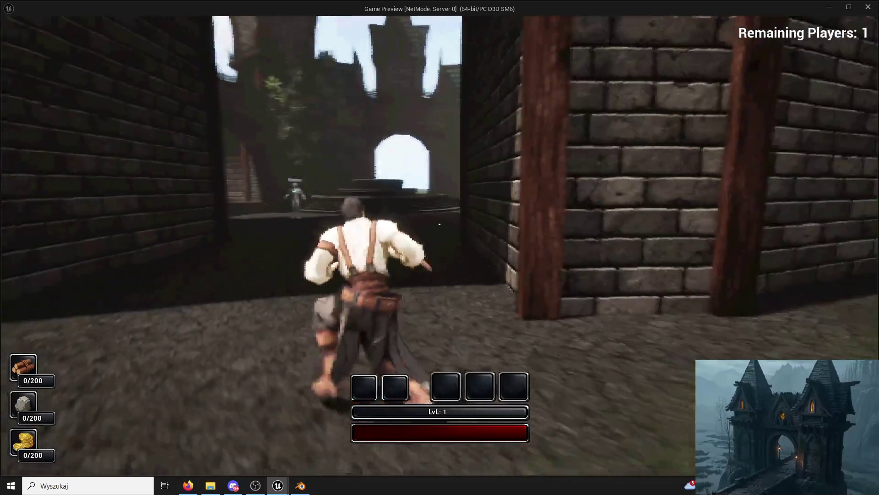
pyautogui.press('w')
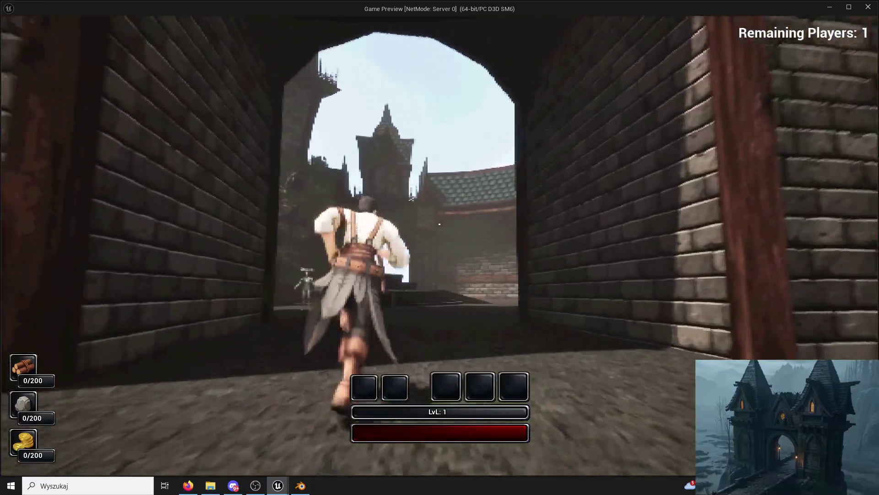
pyautogui.press('w')
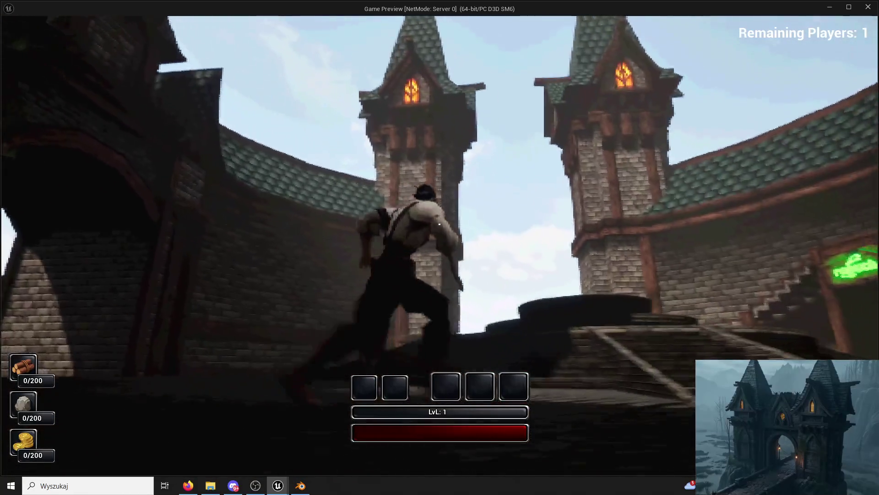
# Jump onto the fountain platform, cross the courtyard, and climb the curved stone stairs to open ground
pyautogui.press('w')
pyautogui.press('space')
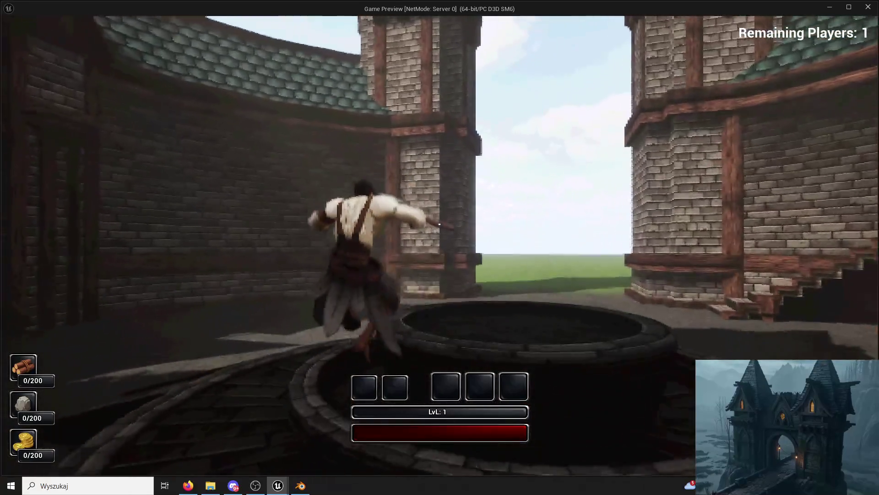
pyautogui.press('w')
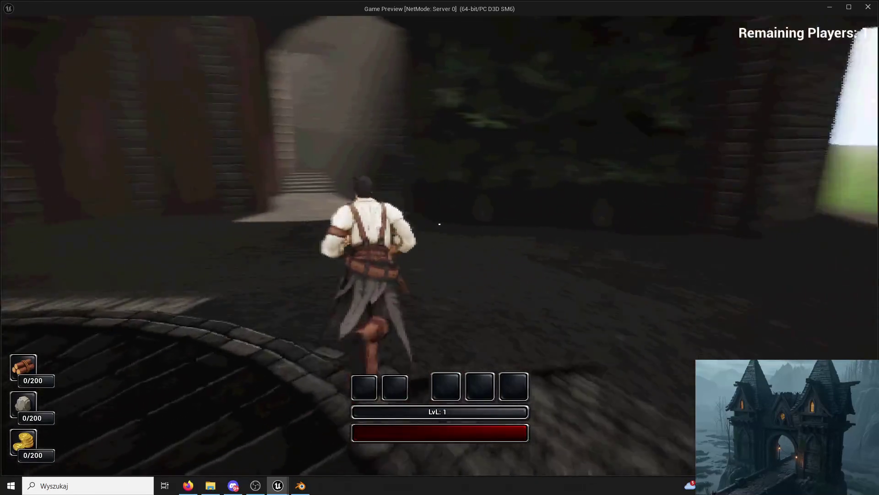
pyautogui.press('w')
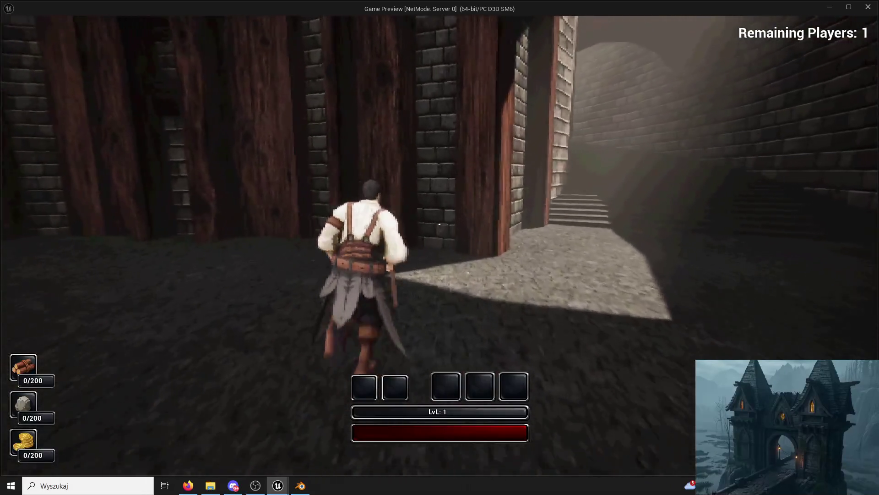
pyautogui.press('w')
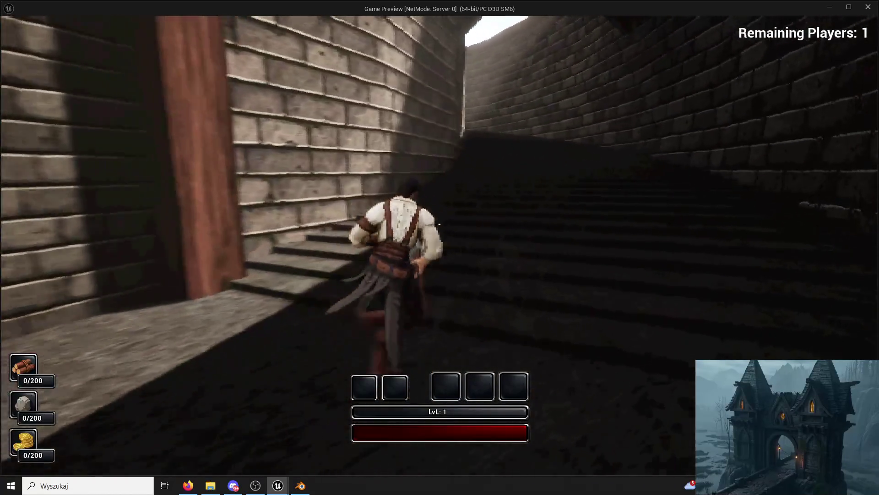
pyautogui.press('w')
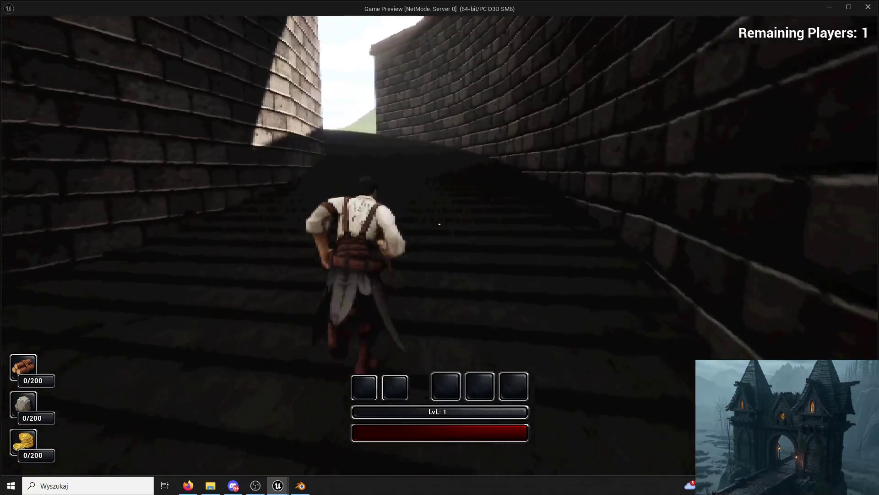
pyautogui.press('w')
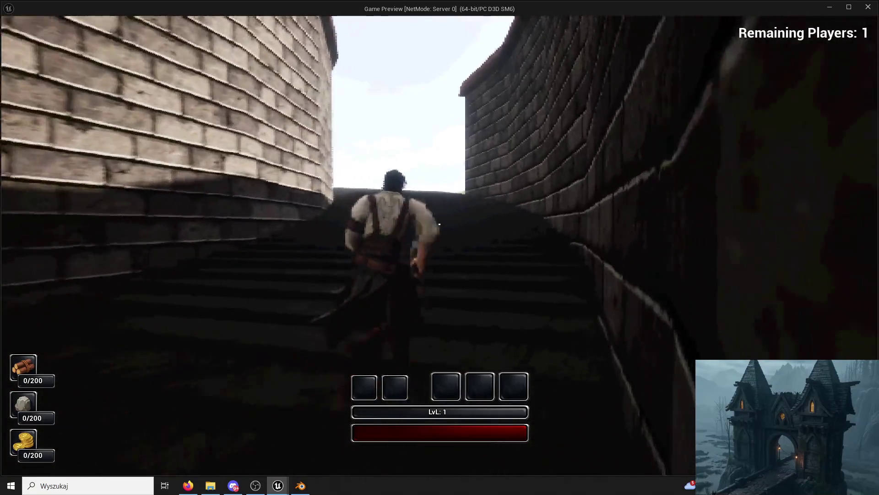
pyautogui.press('w')
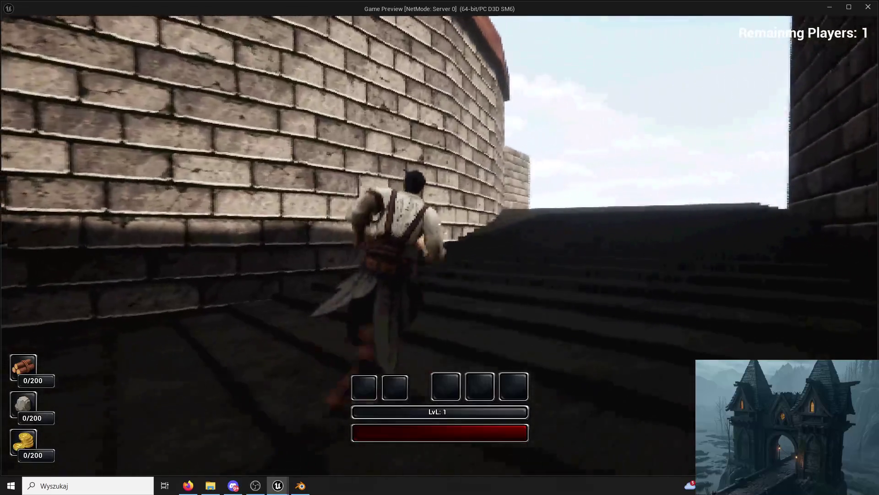
pyautogui.press('w')
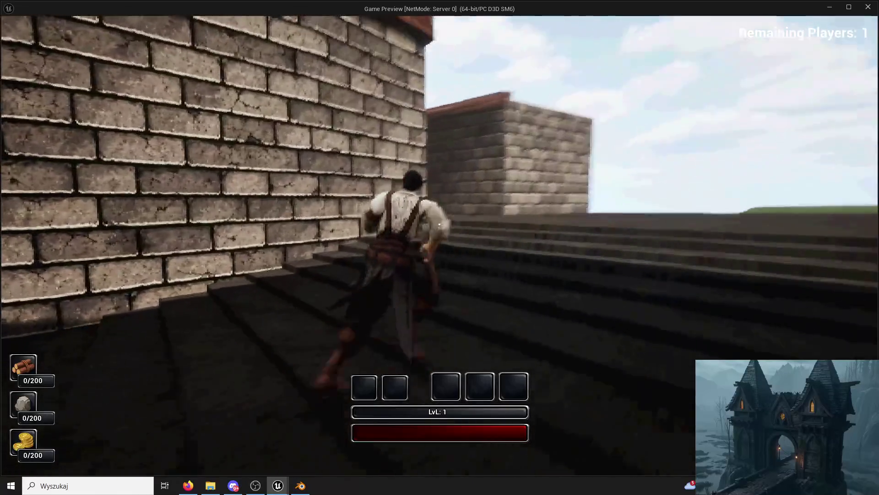
# Run back and forth across the dirt field beside the brick wall toward the grassy hill
pyautogui.press('w')
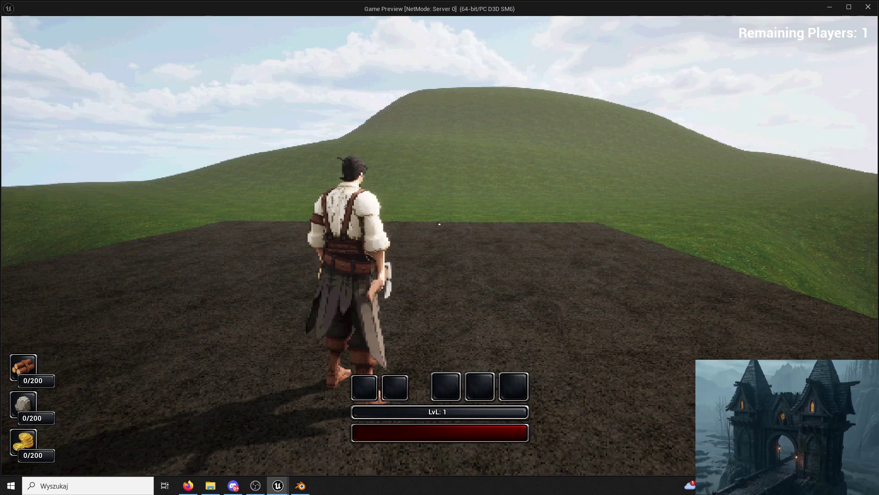
pyautogui.press('w')
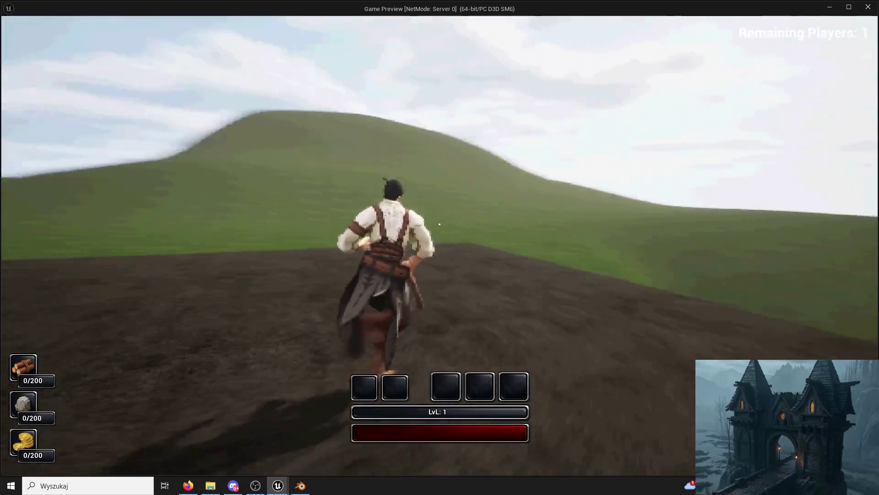
pyautogui.press('w')
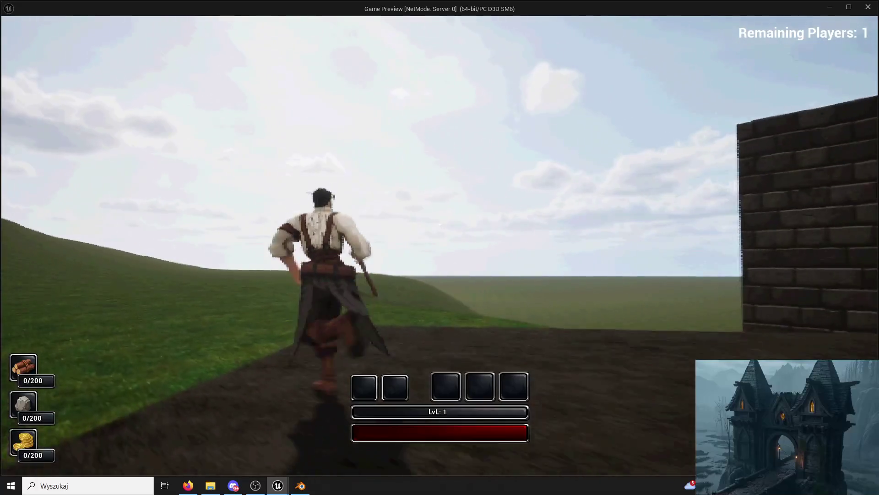
pyautogui.press('w')
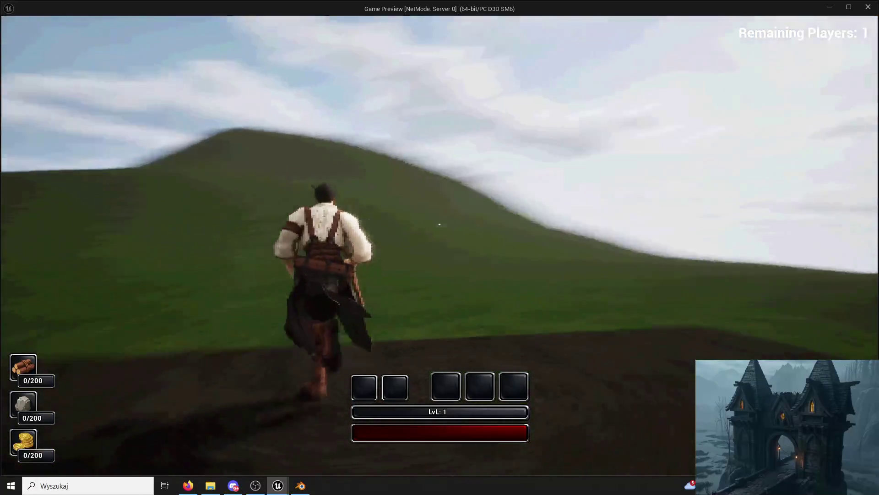
pyautogui.press('w')
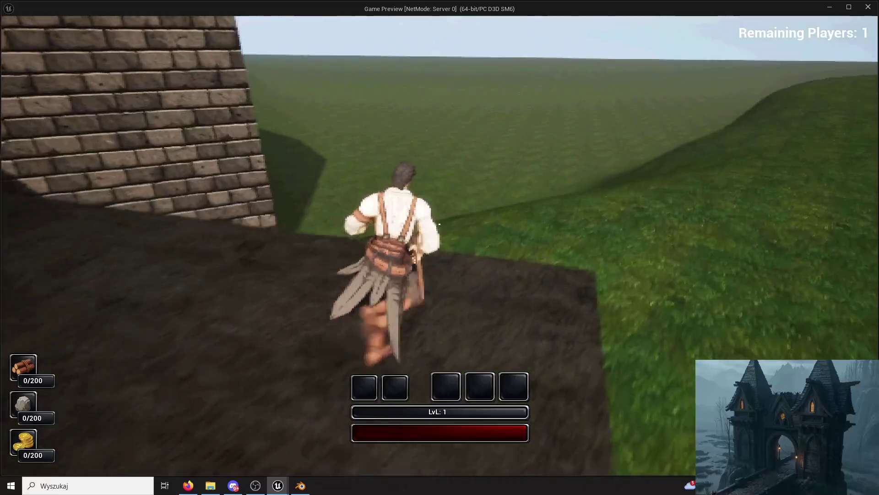
pyautogui.press('w')
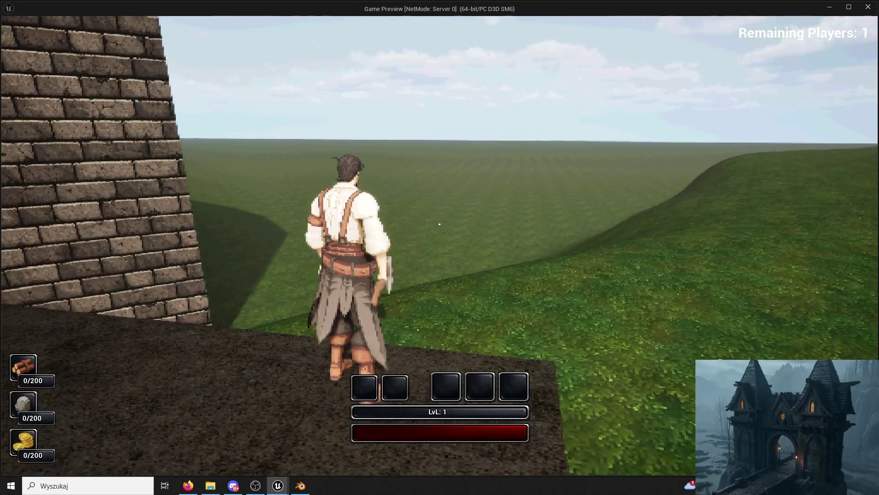
pyautogui.press('w')
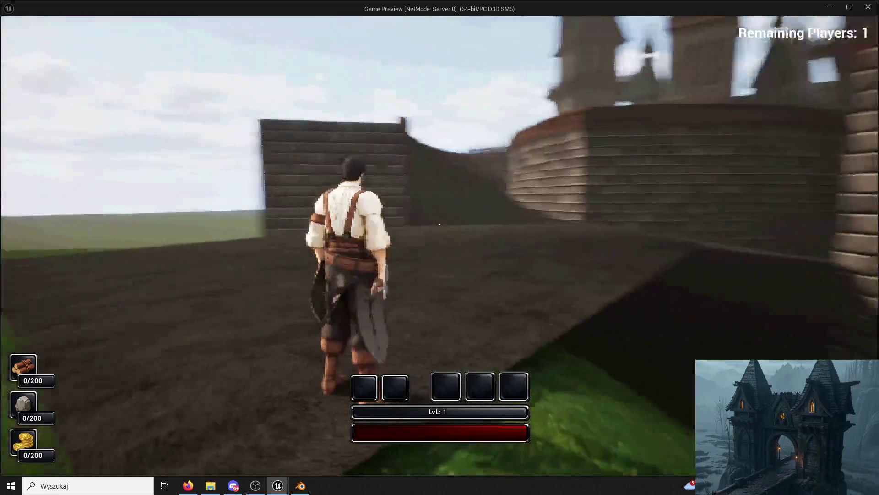
pyautogui.press('w')
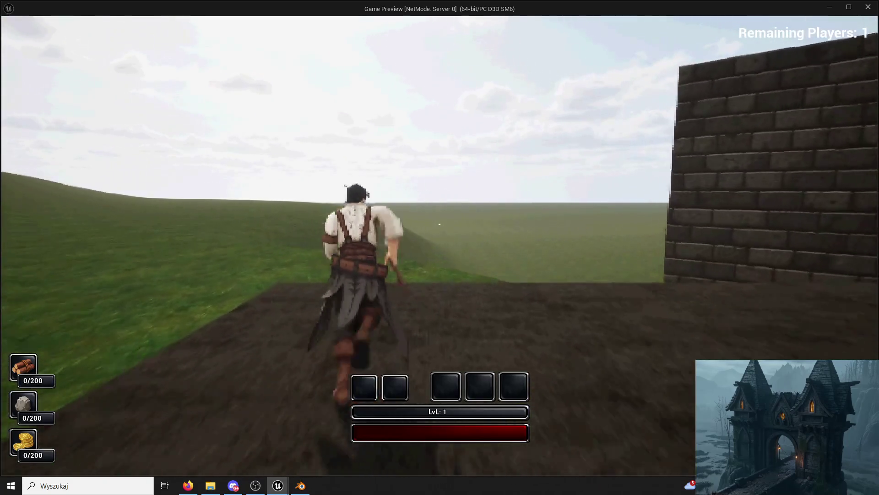
pyautogui.press('w')
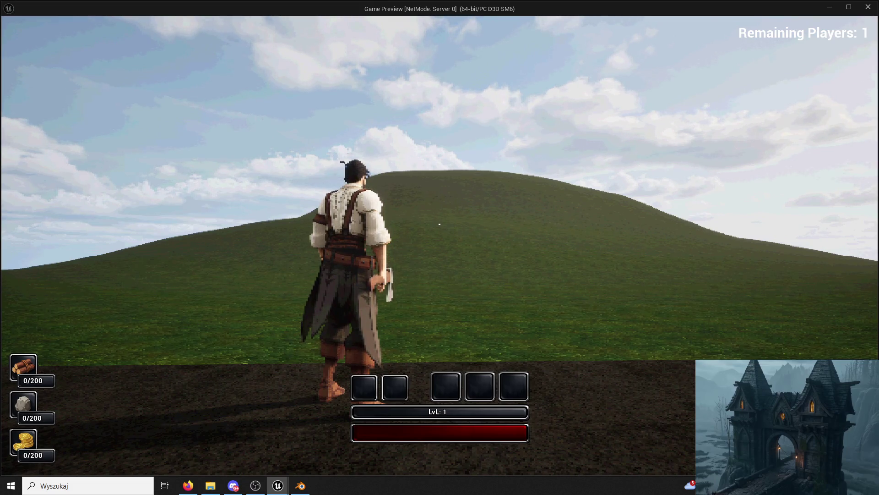
pyautogui.press('w')
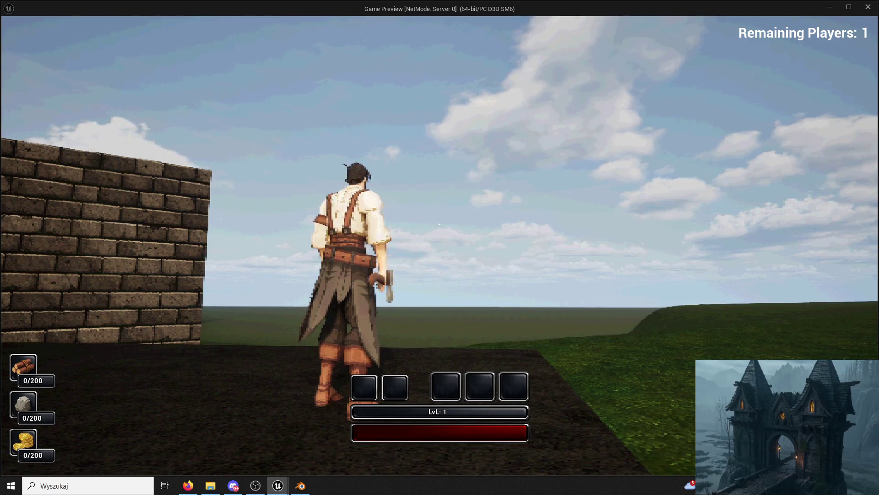
pyautogui.press('w')
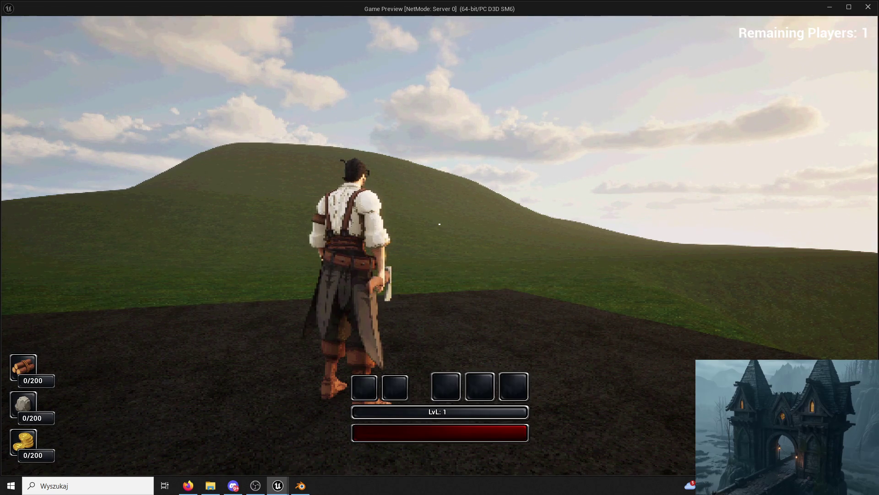
pyautogui.press('w')
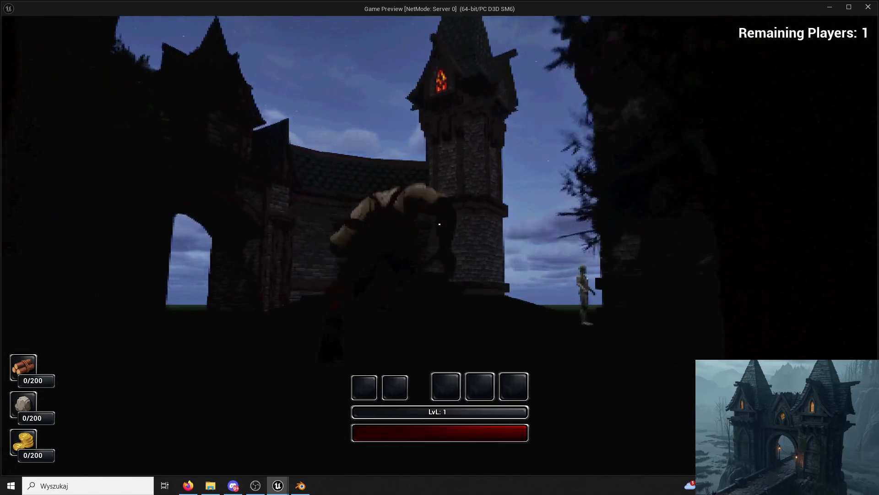
# Run through the castle gate, along the dark courtyard wall with the green sign, into the brick corridor
pyautogui.press('w')
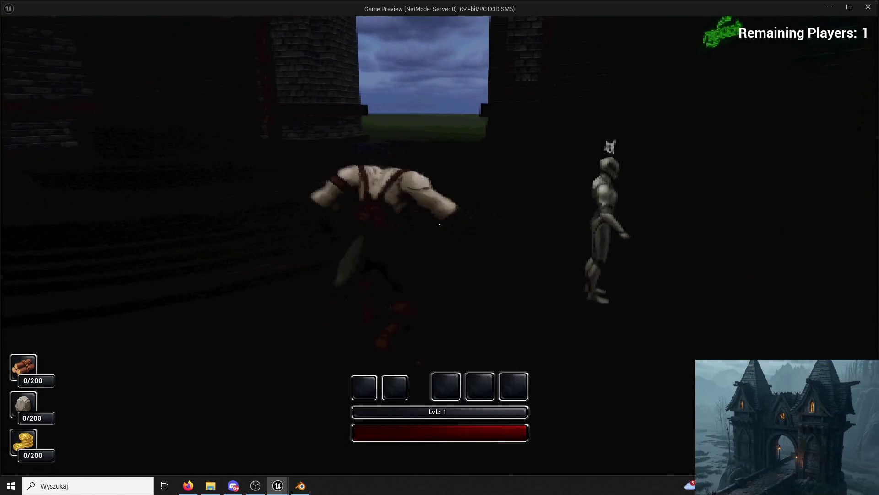
pyautogui.press('w')
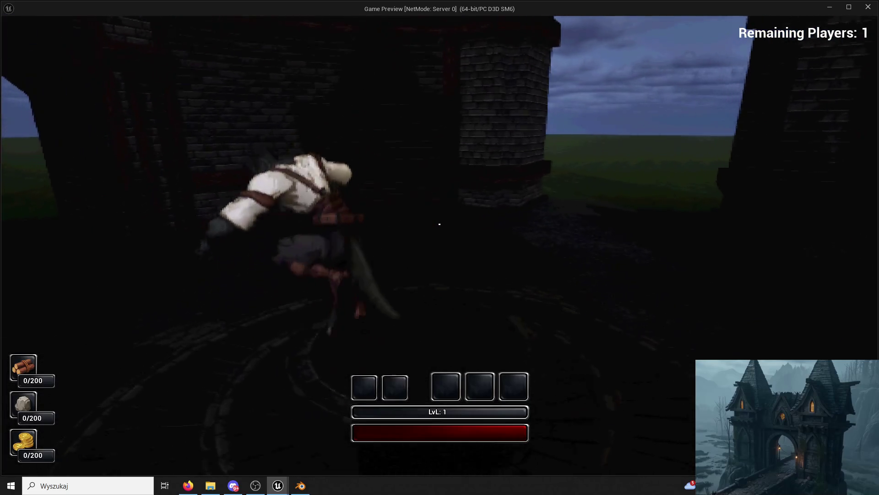
pyautogui.press('w')
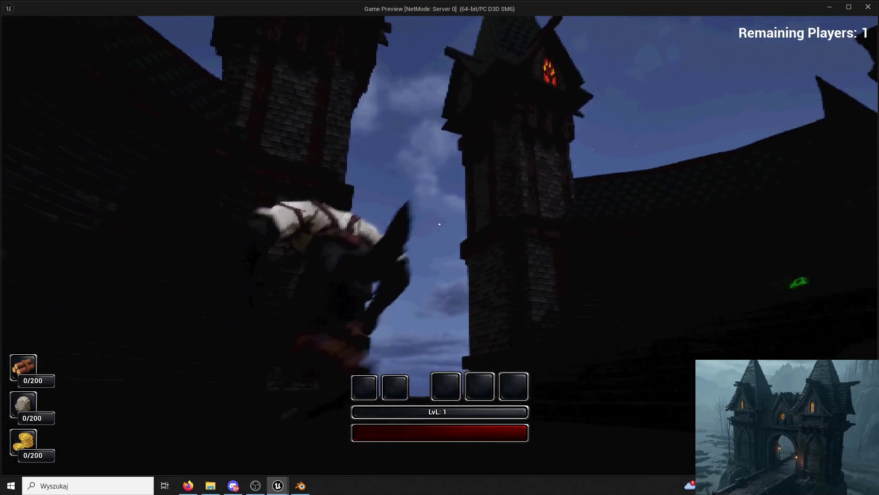
pyautogui.press('w')
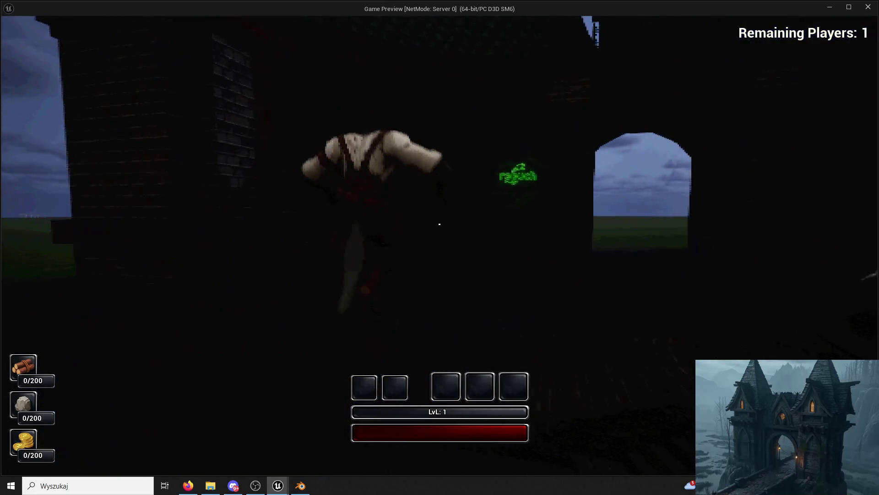
pyautogui.press('w')
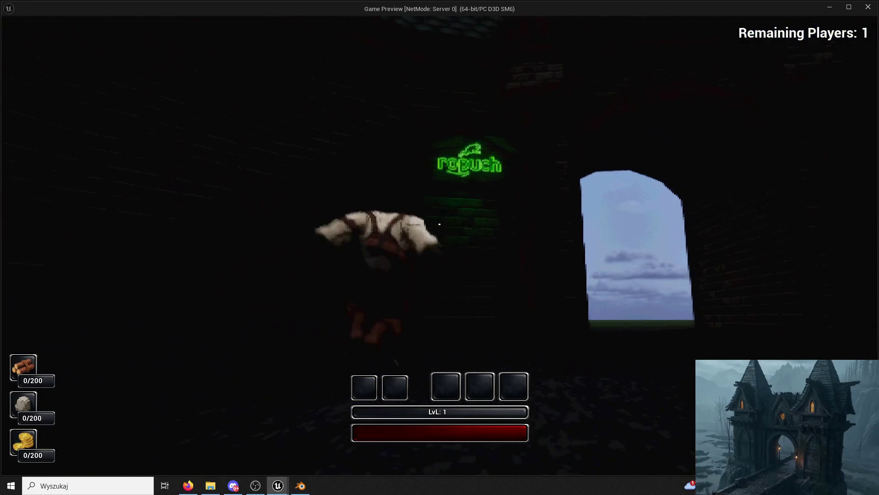
pyautogui.press('w')
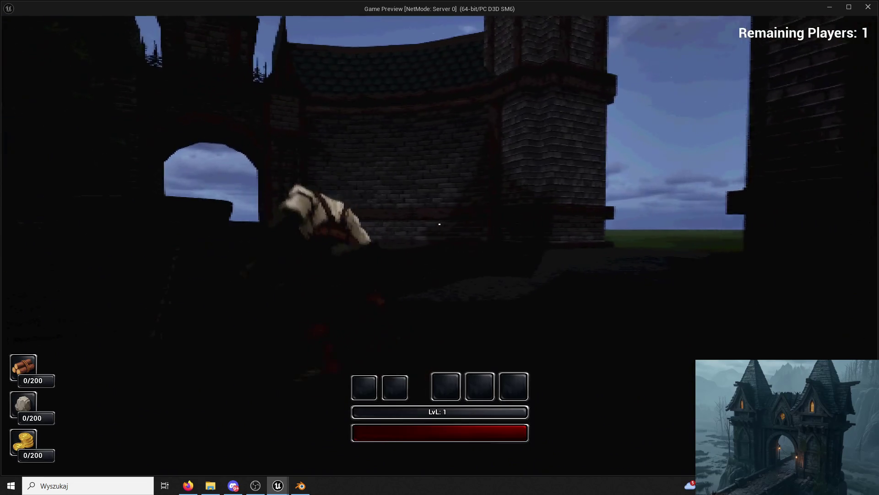
pyautogui.press('w')
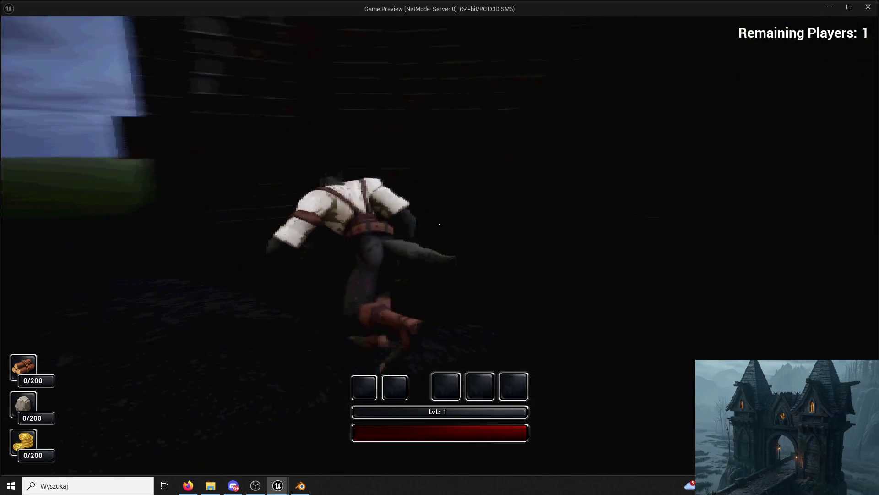
pyautogui.press('w')
pyautogui.press('w')
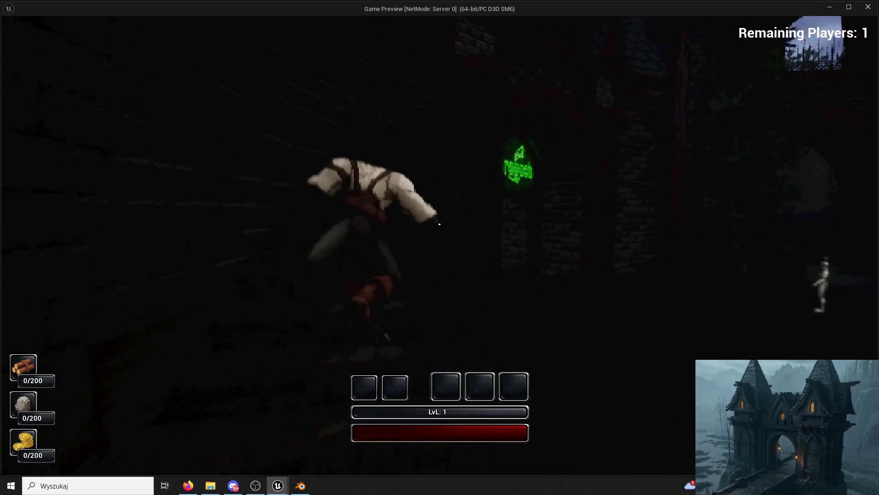
pyautogui.press('w')
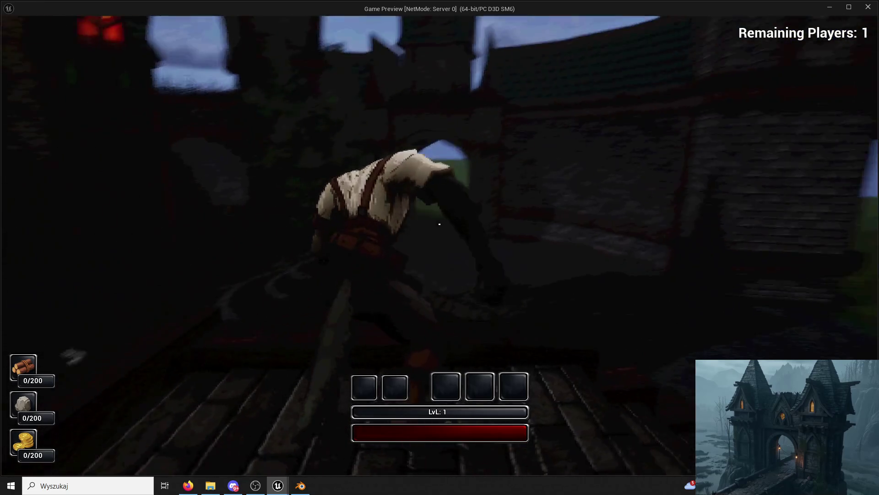
pyautogui.press('w')
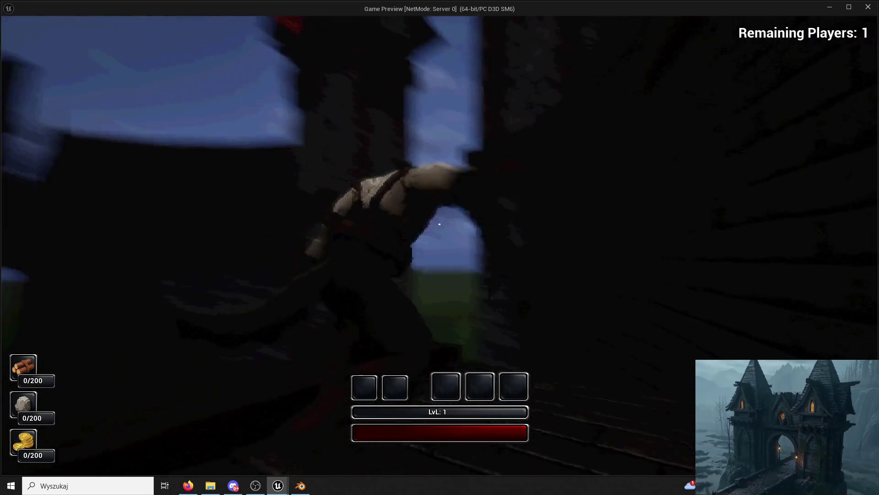
pyautogui.press('w')
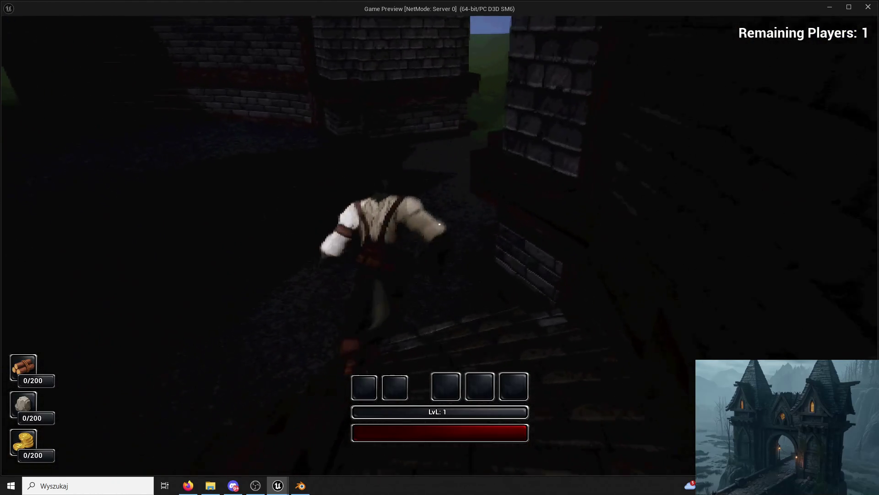
# Switch out of the game window to the editor and back with Alt+Tab
pyautogui.press('super')
pyautogui.click(369, 10)
pyautogui.hotkey('alt', 'Tab')
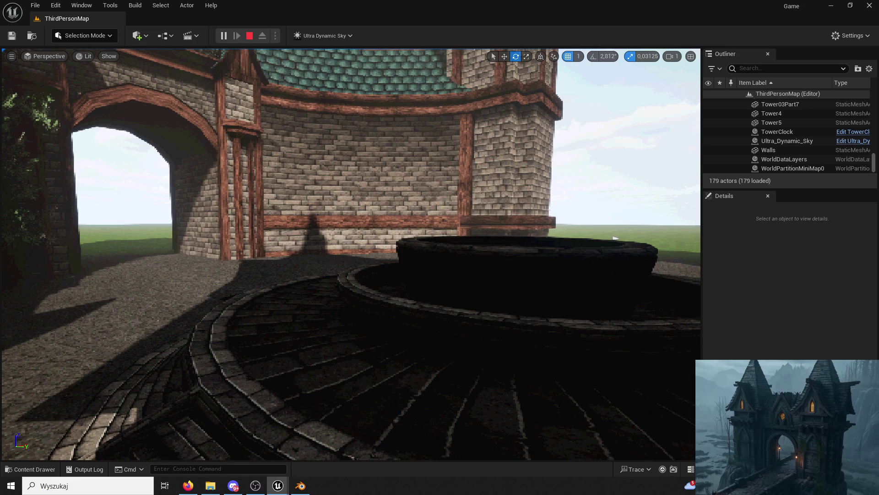
pyautogui.press('super')
pyautogui.press('super')
pyautogui.hotkey('alt', 'Tab')
# Run past the neon sign wall, down the corridor, and outside toward the moonlit clock tower
pyautogui.press('w')
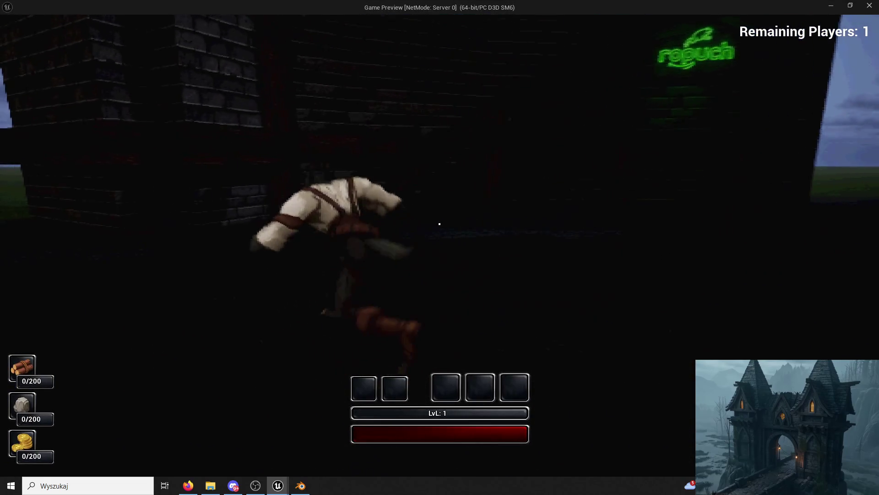
pyautogui.press('w')
pyautogui.press('w')
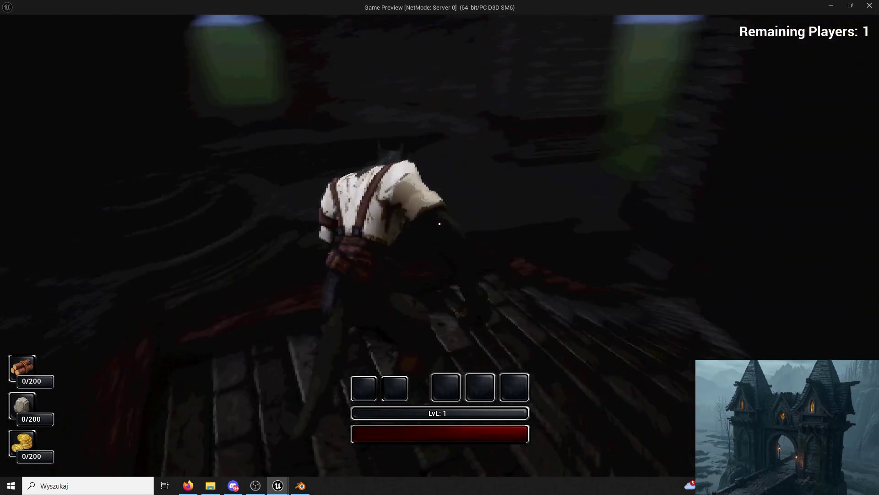
pyautogui.press('super')
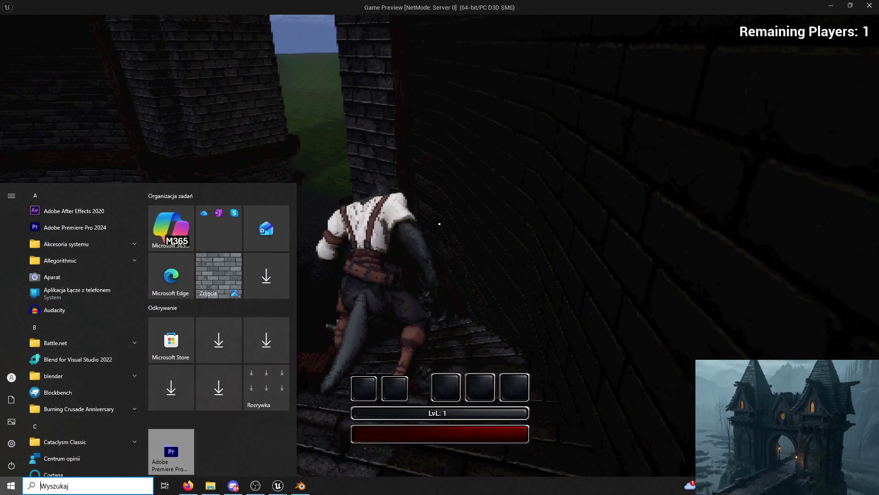
pyautogui.press('Escape')
pyautogui.press('w')
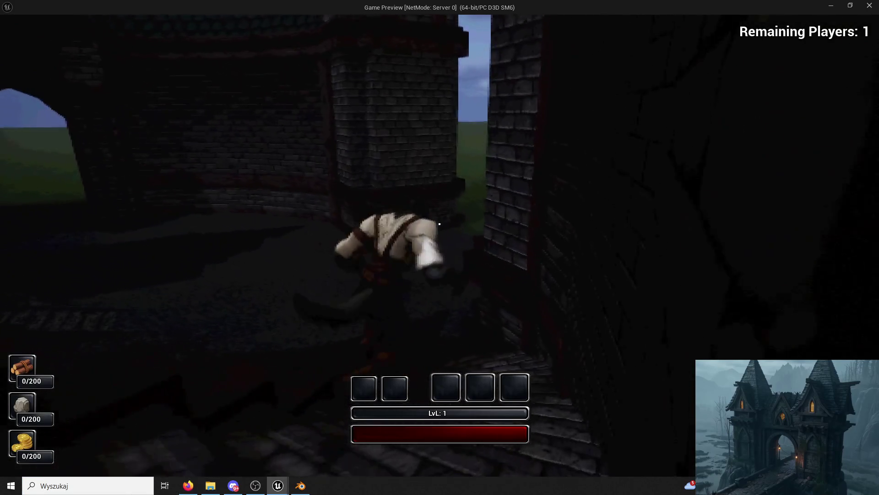
pyautogui.press('w')
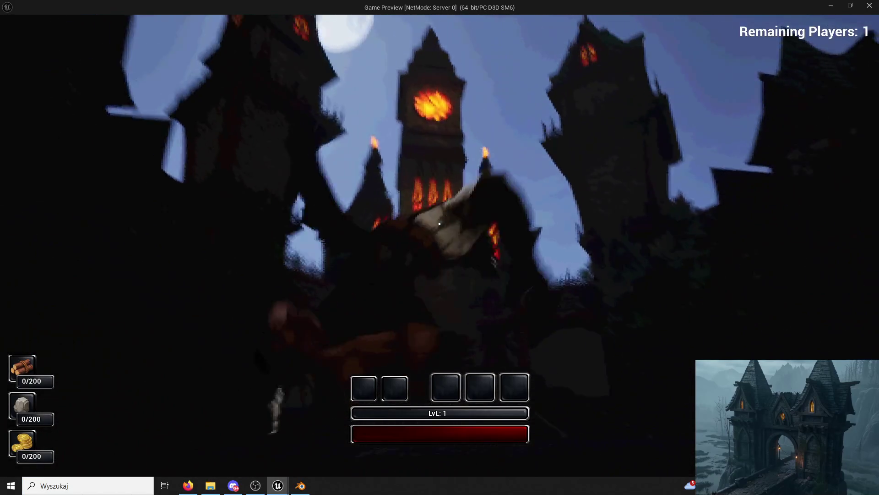
pyautogui.press('w')
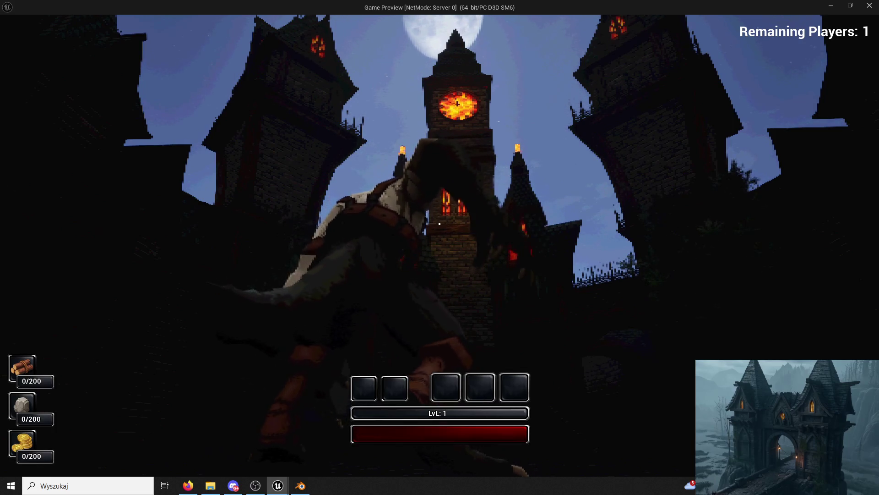
# Dismiss the accidental Windows Start menu and return focus to the Game Preview
pyautogui.press('super')
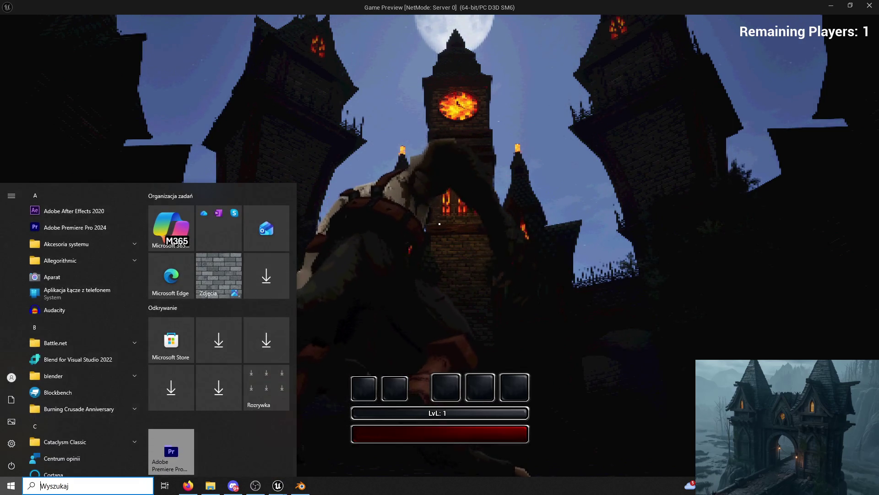
pyautogui.press('Escape')
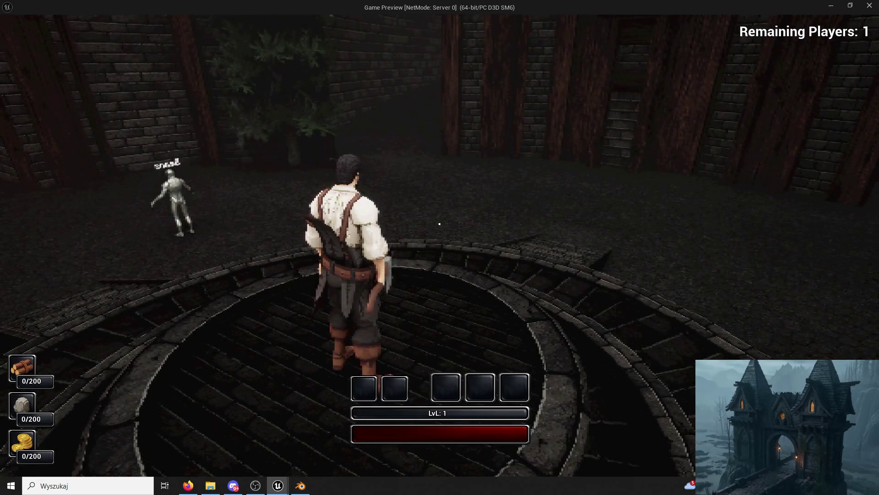
# Run toward the green-lit building, then relaunch a playtest of the level
pyautogui.press('w')
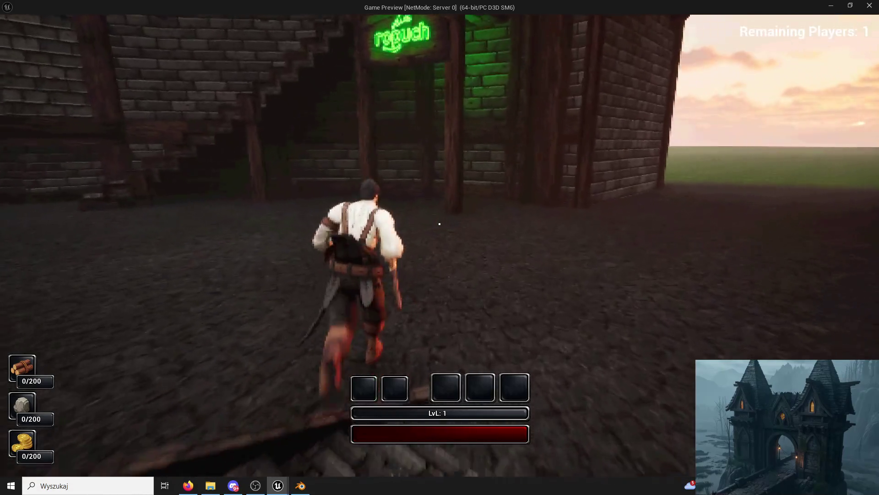
pyautogui.press('w')
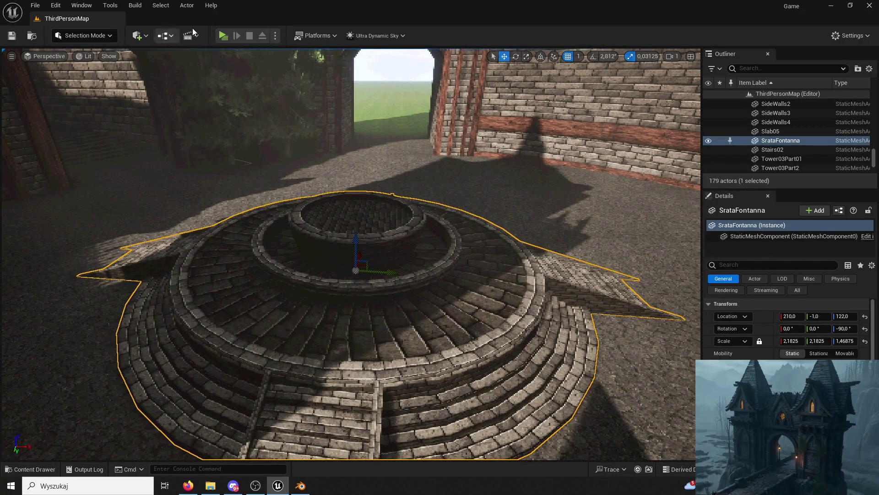
pyautogui.click(222, 37)
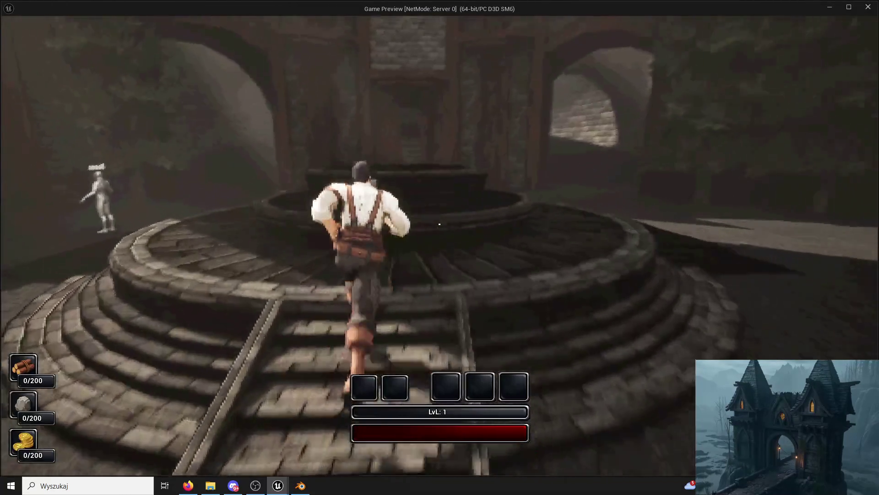
# Swing the axe on the round fountain platform and run toward the open archway
pyautogui.click(439, 224)
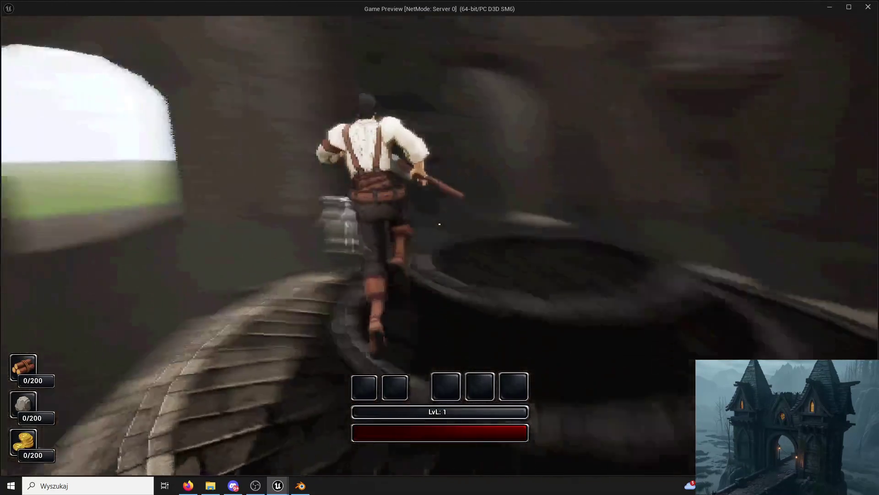
pyautogui.press('w')
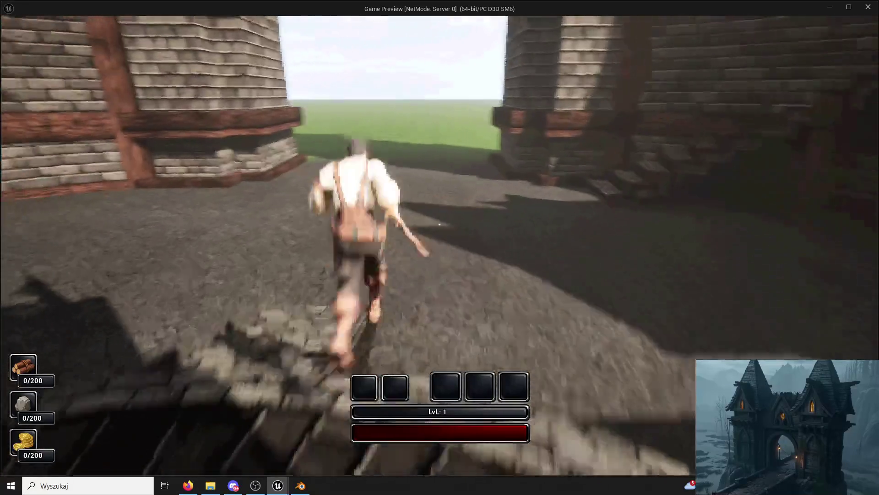
pyautogui.press('w')
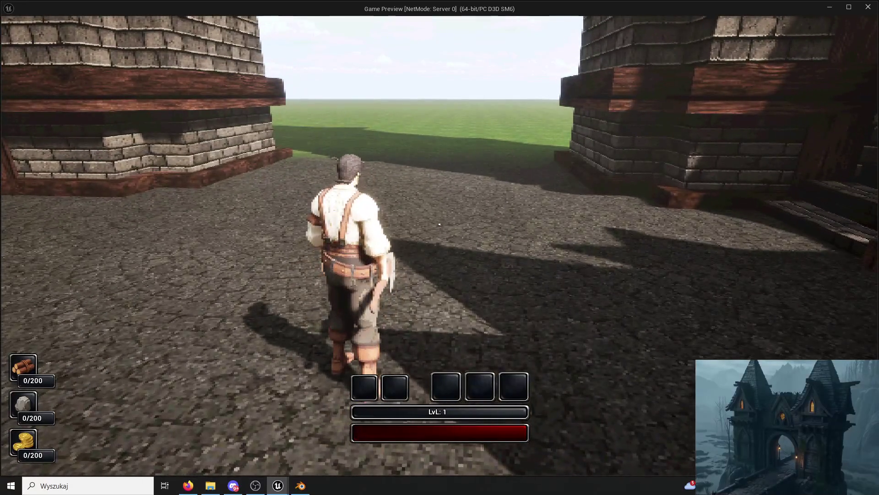
# End the playtest and switch the editor to Landscape mode
pyautogui.press('w')
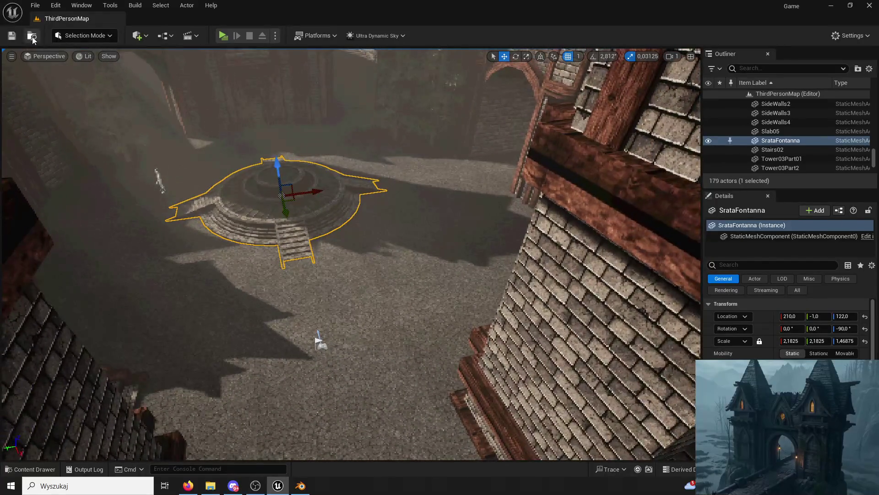
pyautogui.click(76, 37)
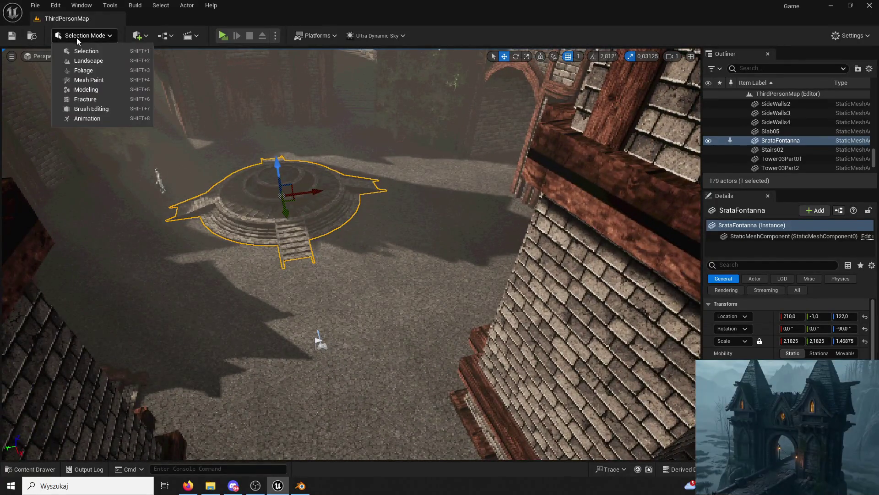
pyautogui.click(102, 63)
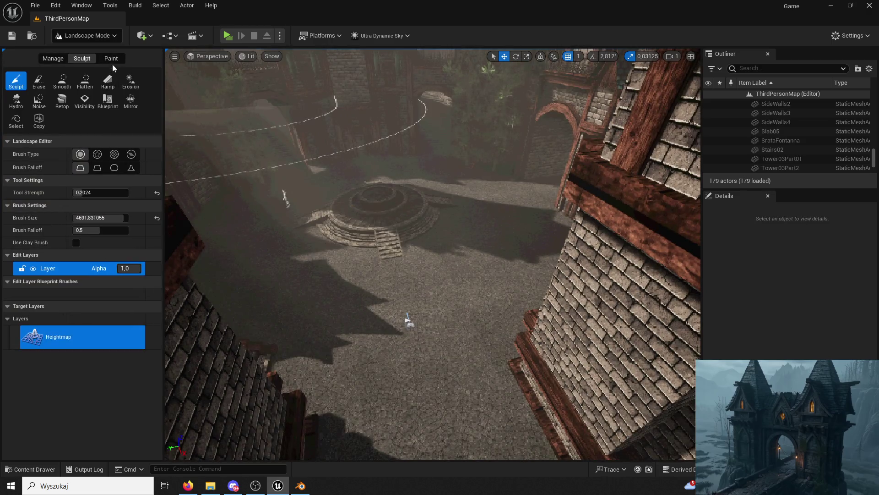
# Paint the Stone layer across the lower courtyard, then undo it
pyautogui.click(111, 58)
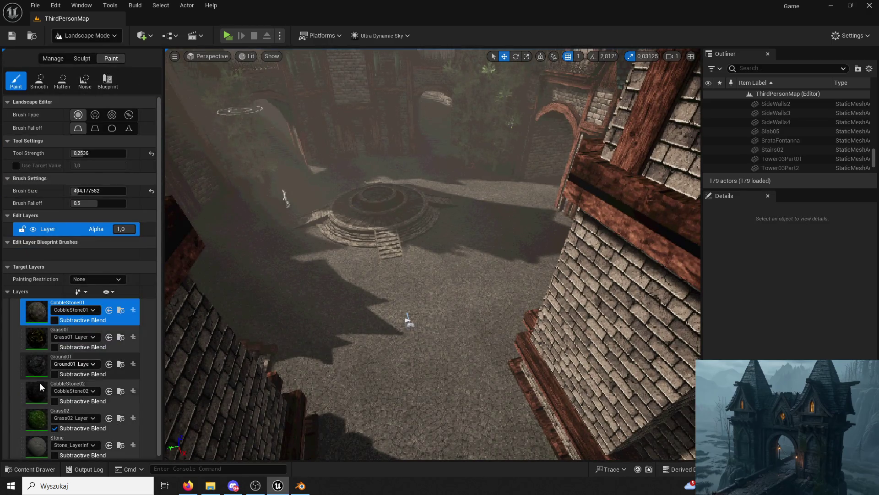
pyautogui.click(40, 440)
pyautogui.moveTo(416, 364); pyautogui.dragTo(416, 281)
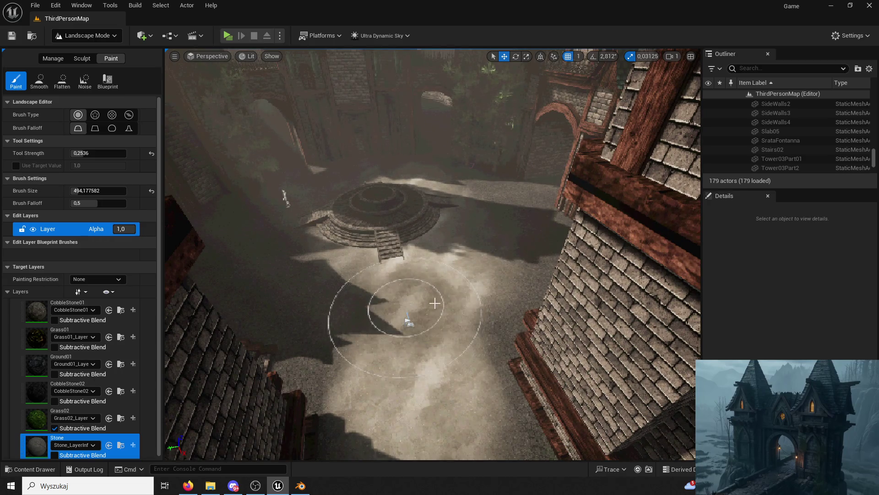
pyautogui.hotkey('ctrl', 'z')
# Paint Grass02 right of centre and in front of the fountain steps
pyautogui.click(43, 387)
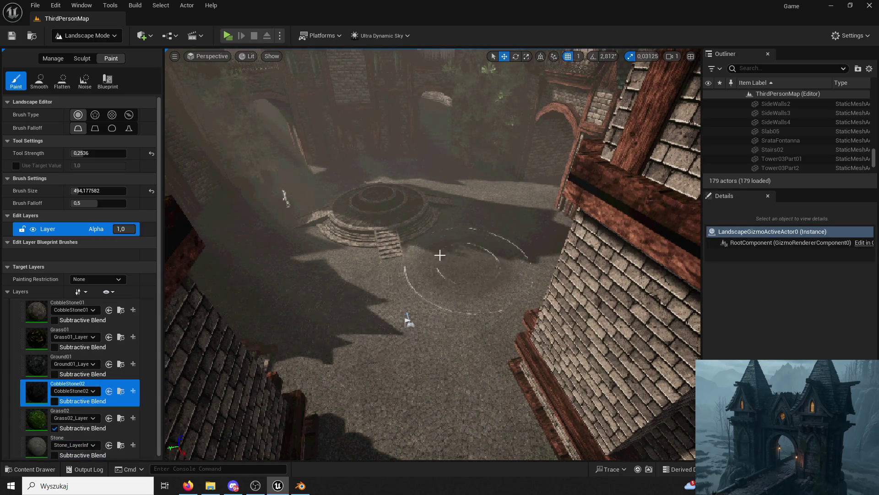
pyautogui.click(78, 411)
pyautogui.moveTo(408, 318)
pyautogui.mouseDown()
pyautogui.moveTo(589, 261)
pyautogui.moveTo(530, 227)
pyautogui.mouseUp()
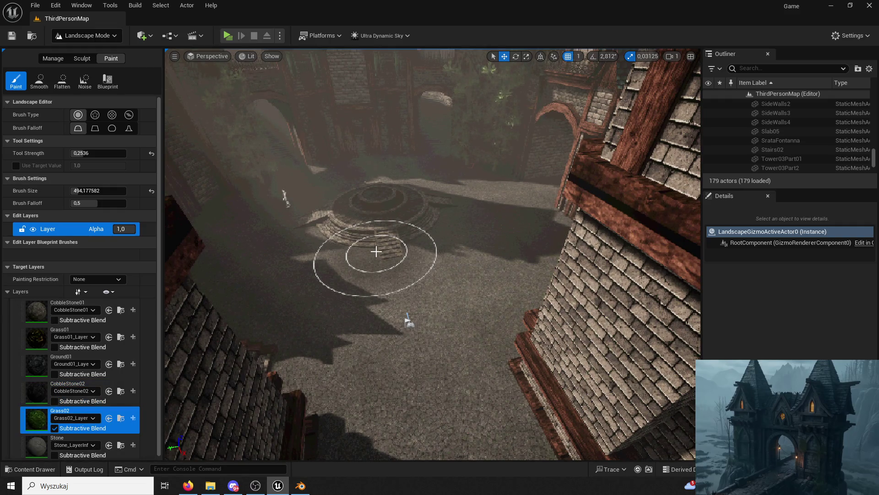
pyautogui.moveTo(376, 251); pyautogui.dragTo(395, 239)
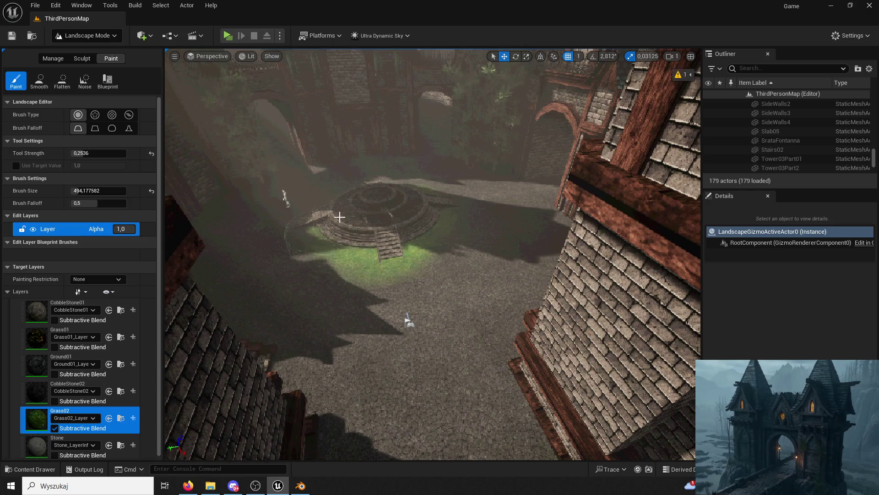
# Fly the view down to the stairs and paint Grass01 to the right of them
pyautogui.press('Up')
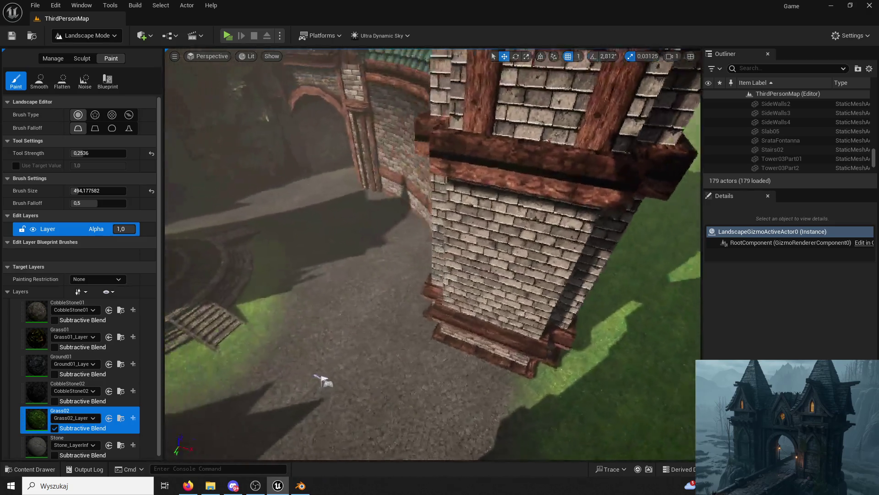
pyautogui.press('Up')
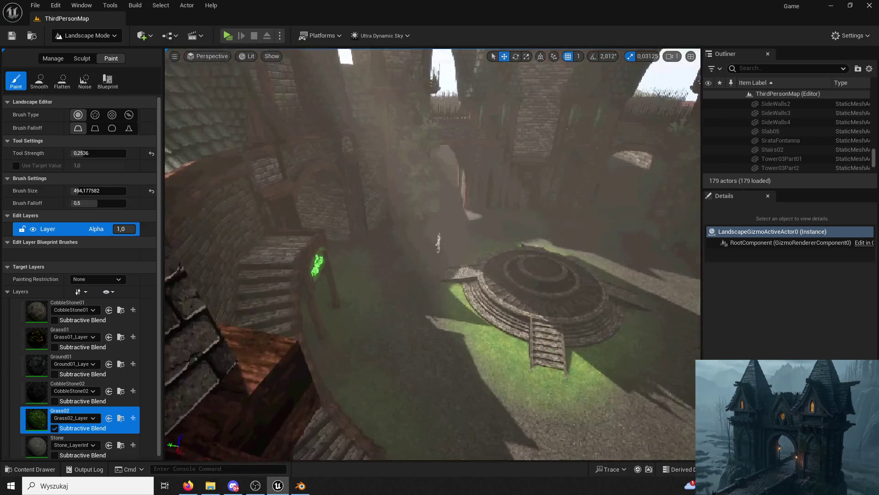
pyautogui.press('Up')
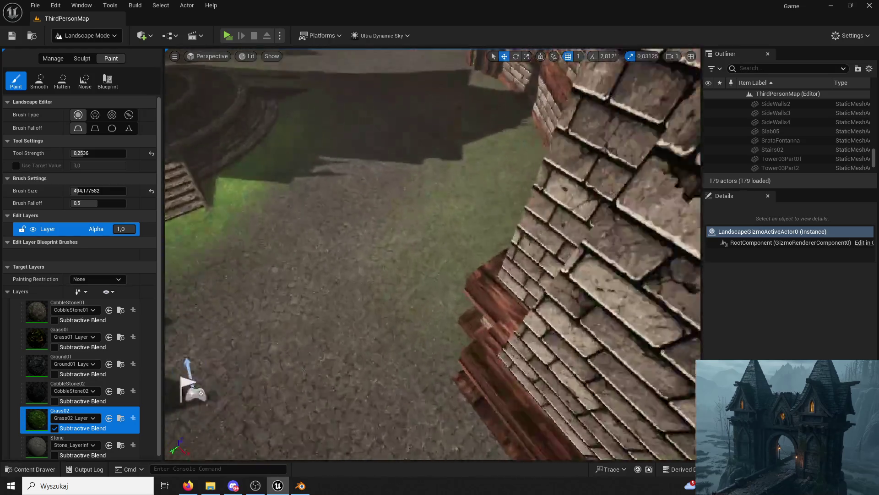
pyautogui.scroll(-5, 553, 201)
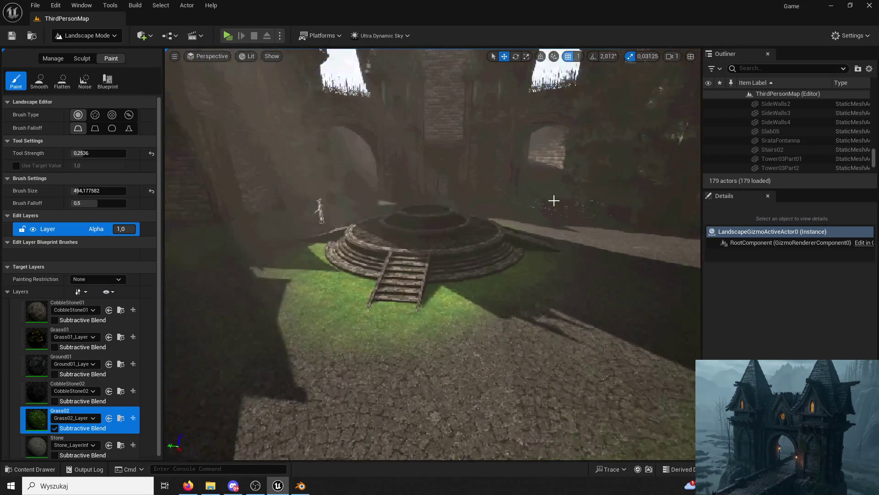
pyautogui.click(76, 330)
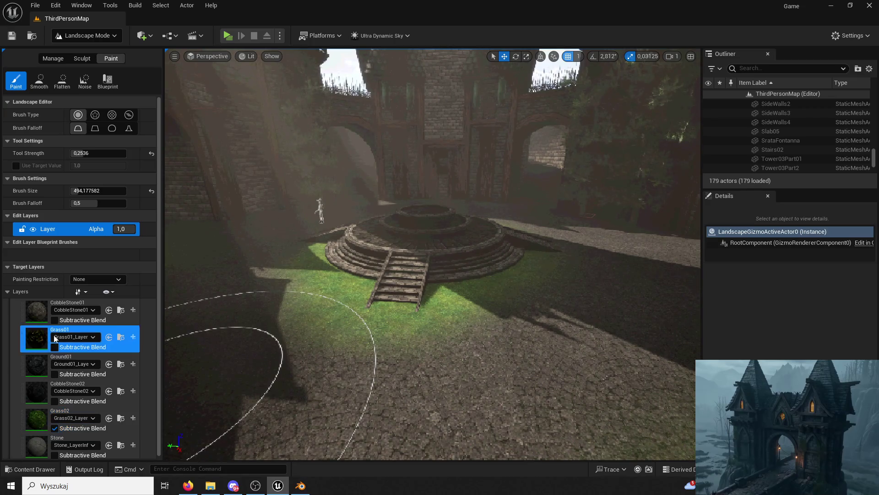
pyautogui.click(412, 272)
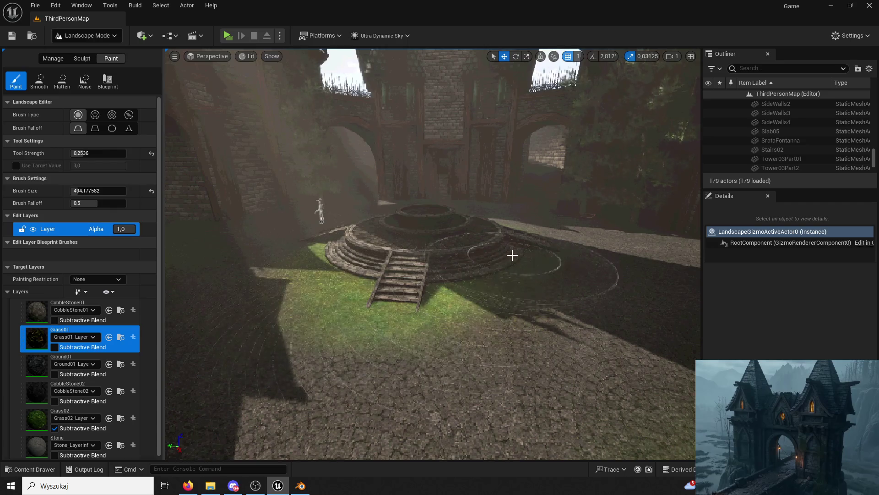
# Make CobbleStone02 the active landscape paint layer
pyautogui.scroll(5, 510, 252)
pyautogui.scroll(3, 515, 296)
pyautogui.scroll(3, 432, 290)
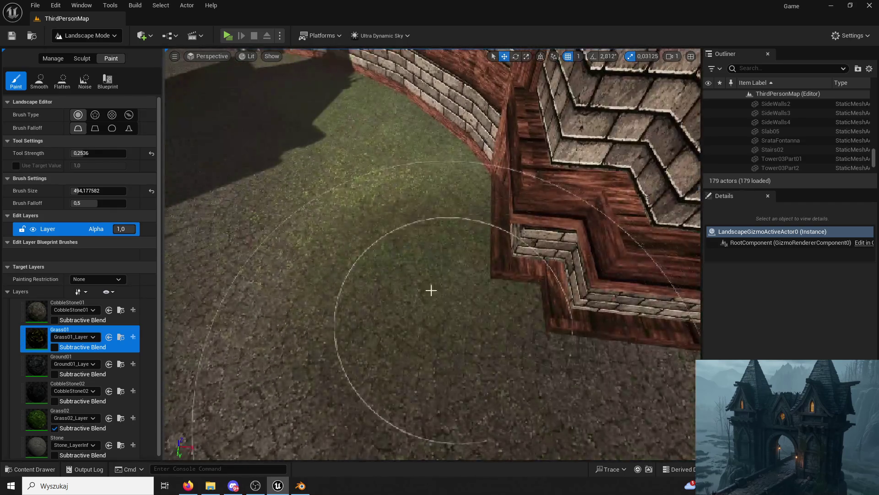
pyautogui.scroll(-5, 307, 262)
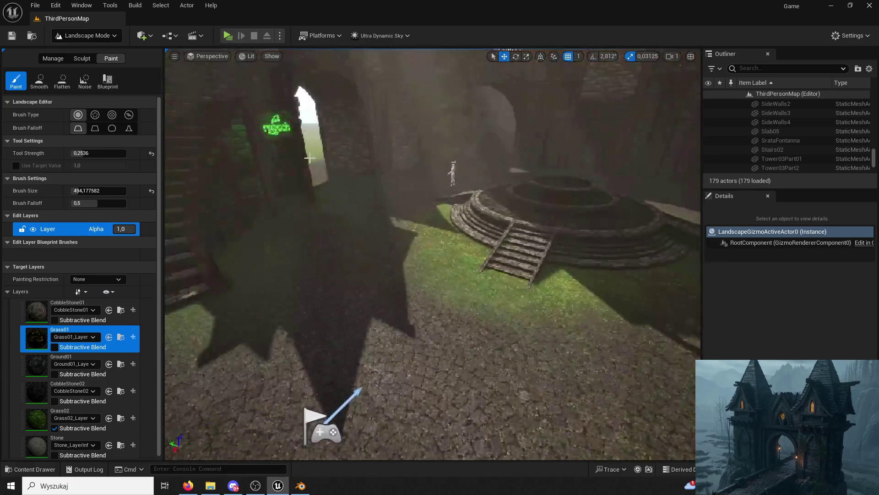
pyautogui.scroll(10, 459, 188)
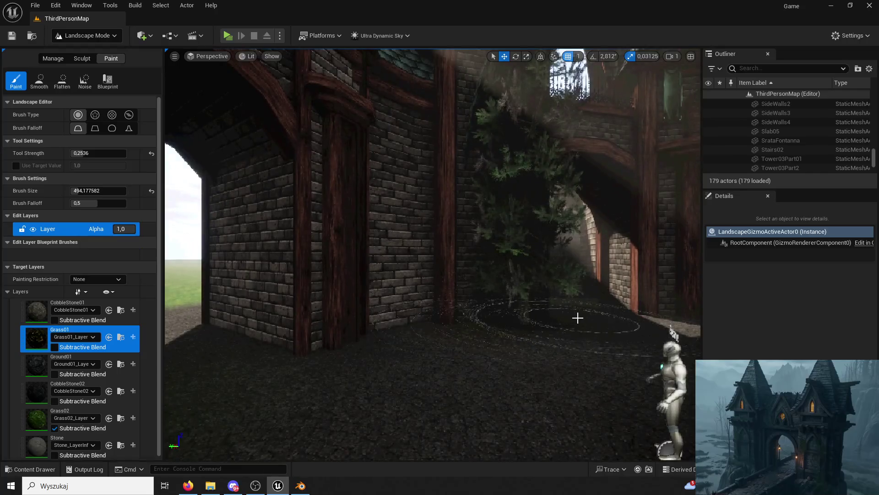
pyautogui.scroll(-5, 578, 318)
pyautogui.scroll(8, 390, 321)
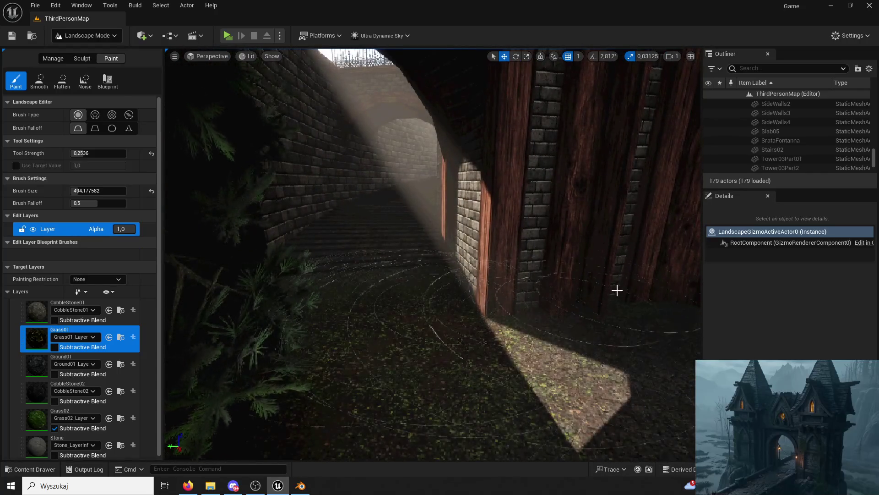
pyautogui.click(42, 383)
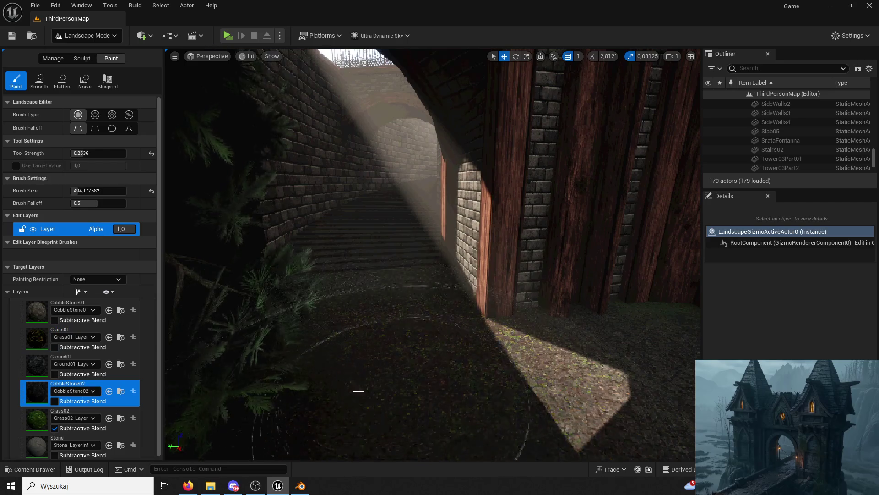
# Return to Selection Mode and save the ThirdPersonMap level with Ctrl+S
pyautogui.scroll(-3, 518, 300)
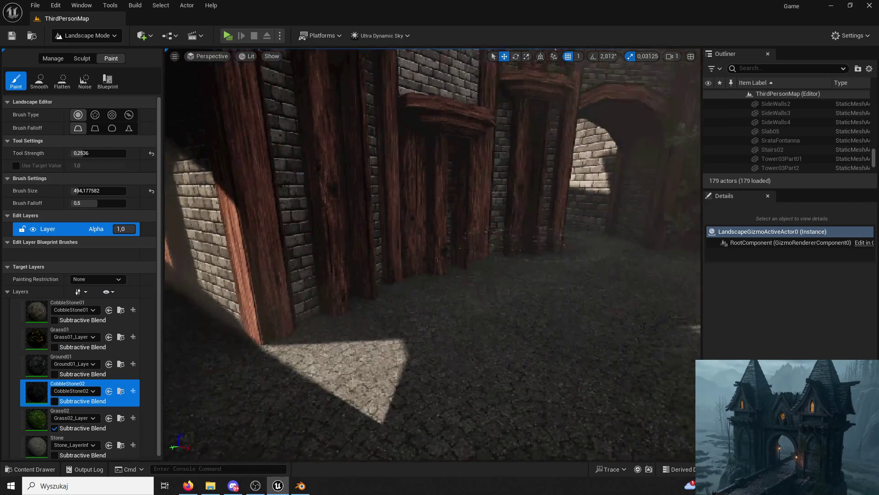
pyautogui.scroll(5, 481, 312)
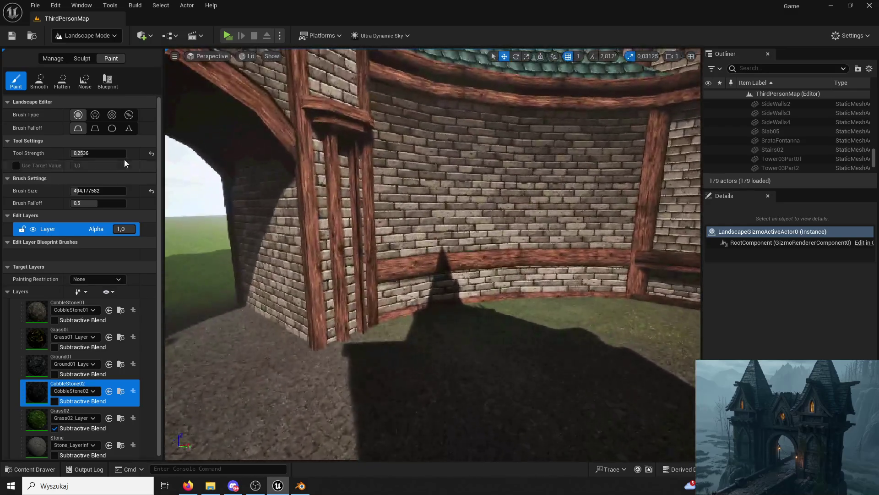
pyautogui.click(75, 37)
pyautogui.click(86, 51)
pyautogui.hotkey('ctrl', 's')
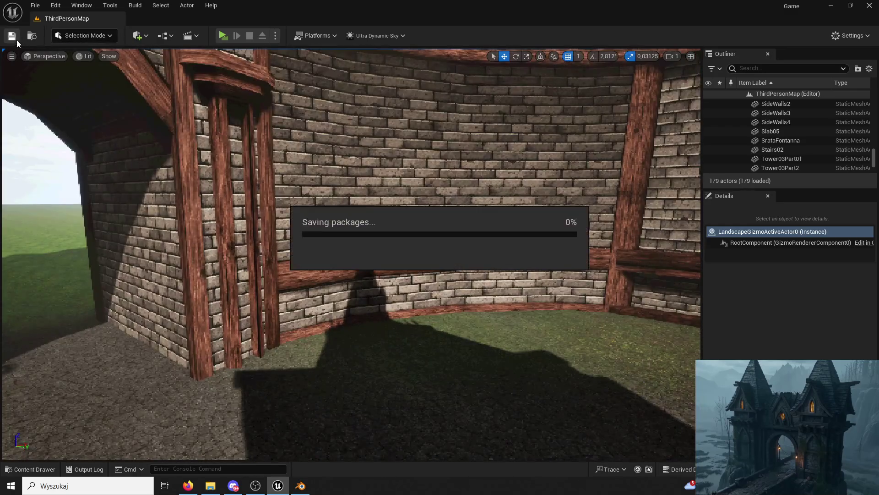
# Playtest the courtyard in Game Preview, running across the grass, onto the fountain and toward the castle
pyautogui.click(222, 36)
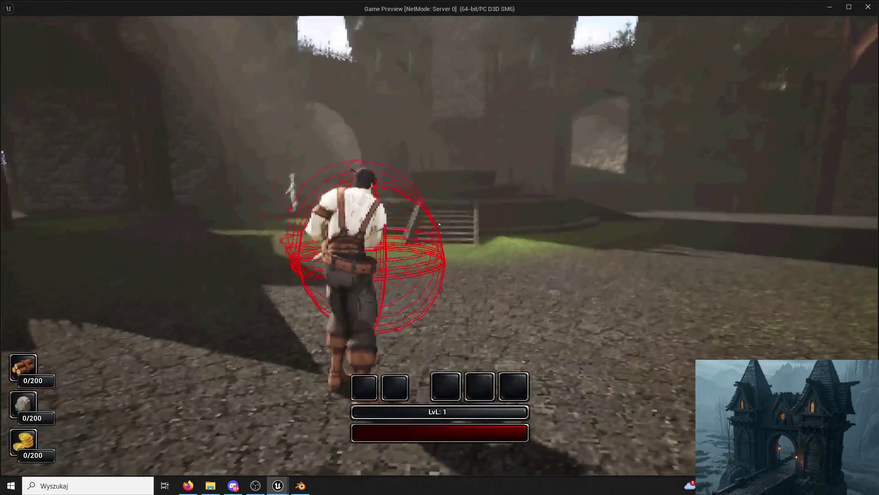
pyautogui.press('w')
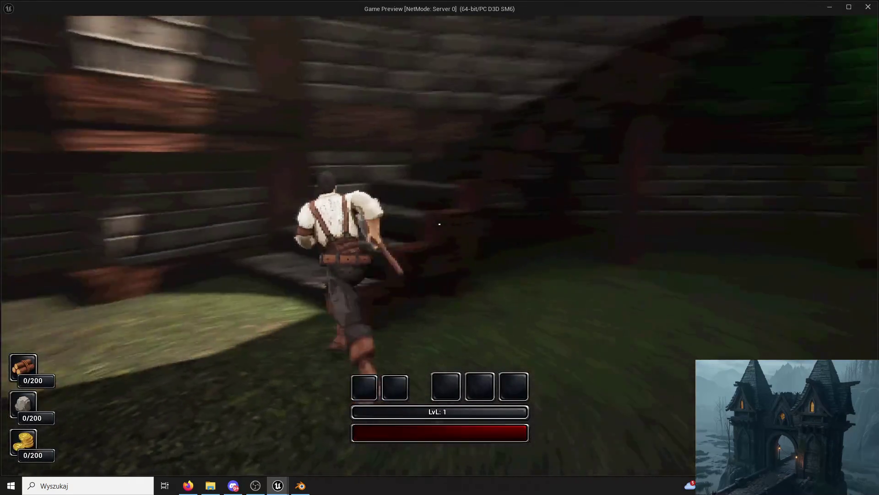
pyautogui.press('w')
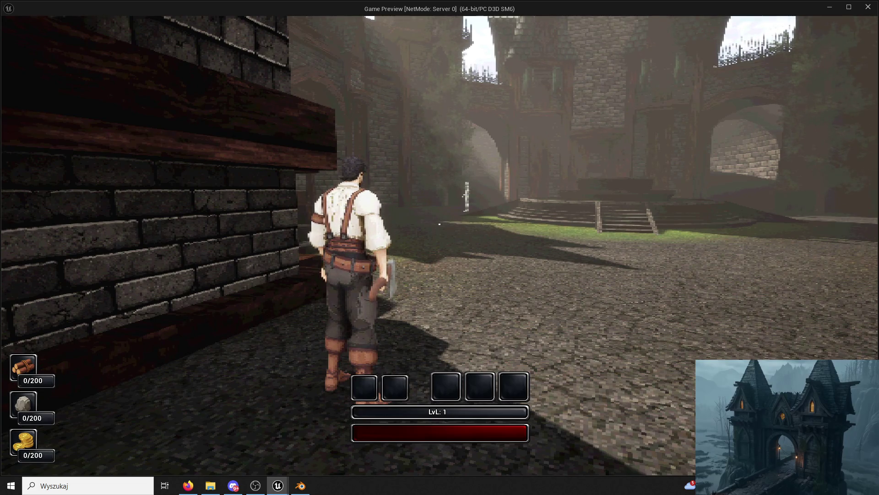
pyautogui.press('w')
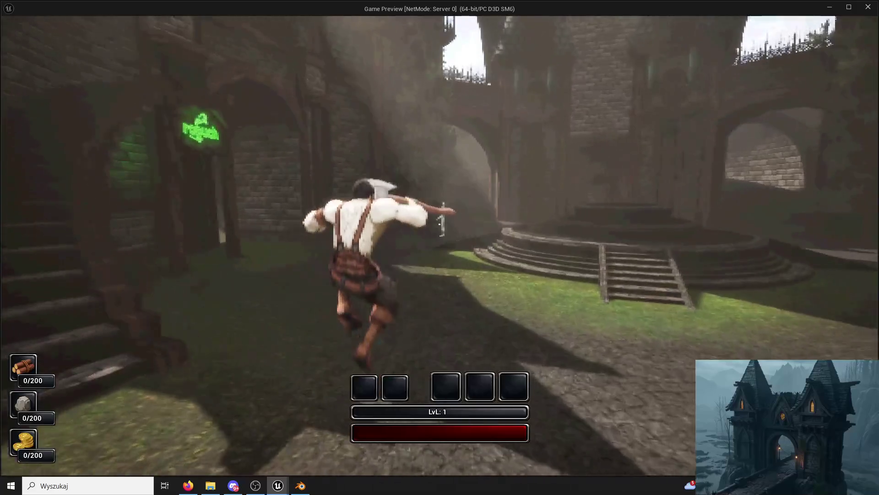
pyautogui.press('space')
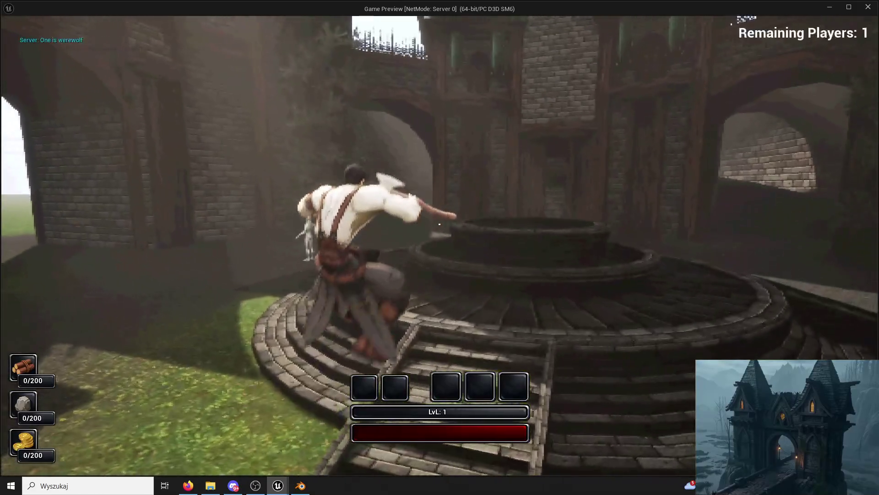
pyautogui.press('w')
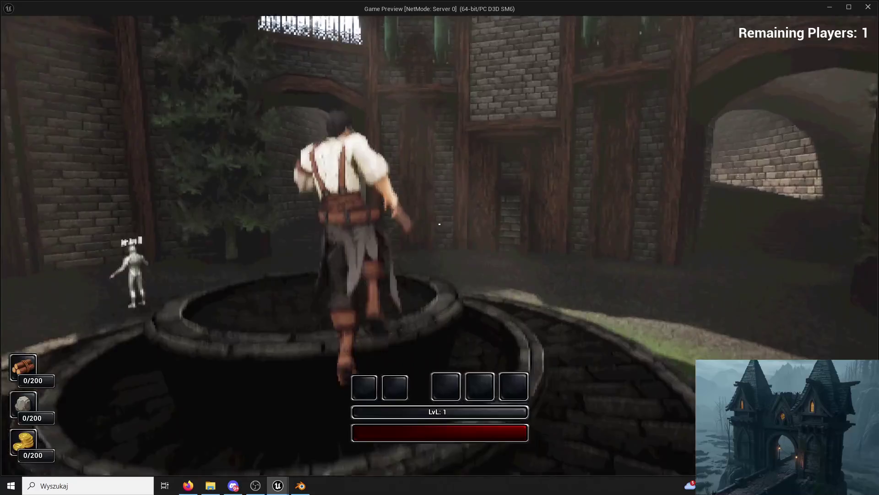
pyautogui.press('w')
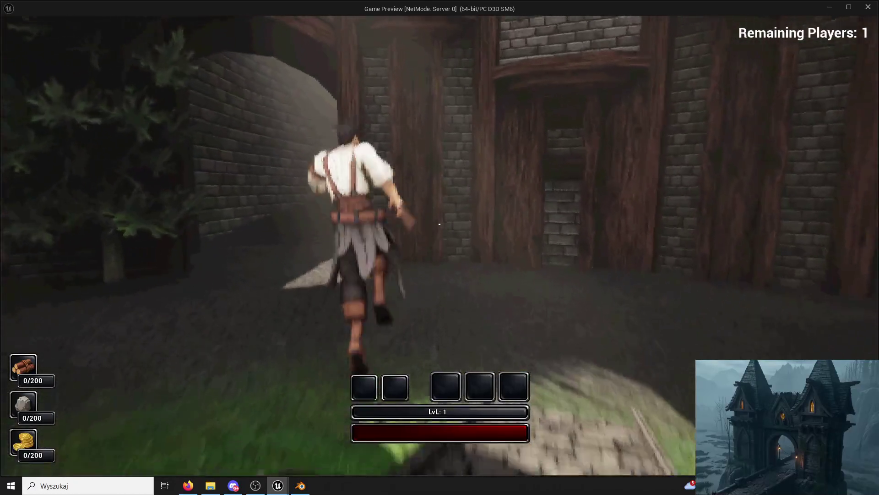
pyautogui.press('w')
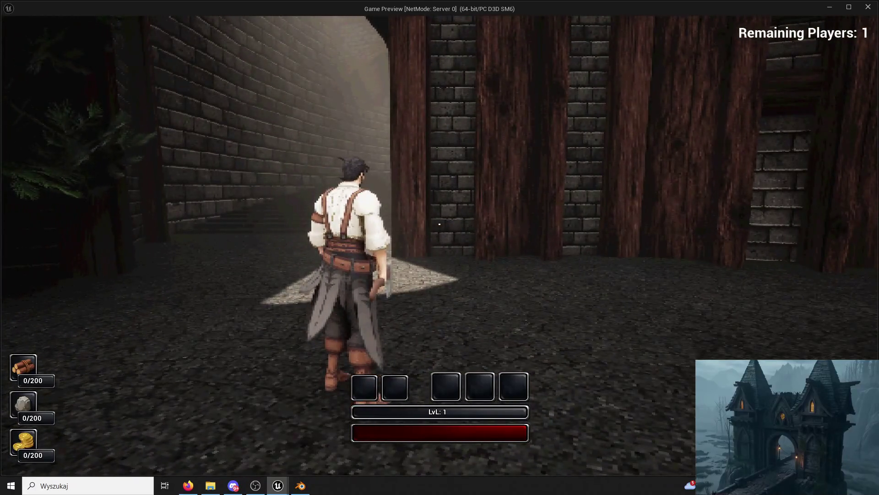
pyautogui.press('w')
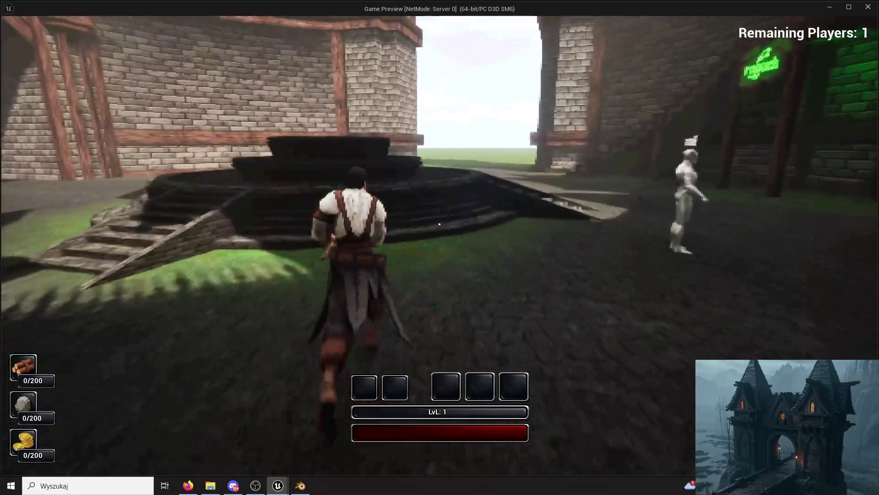
pyautogui.press('w')
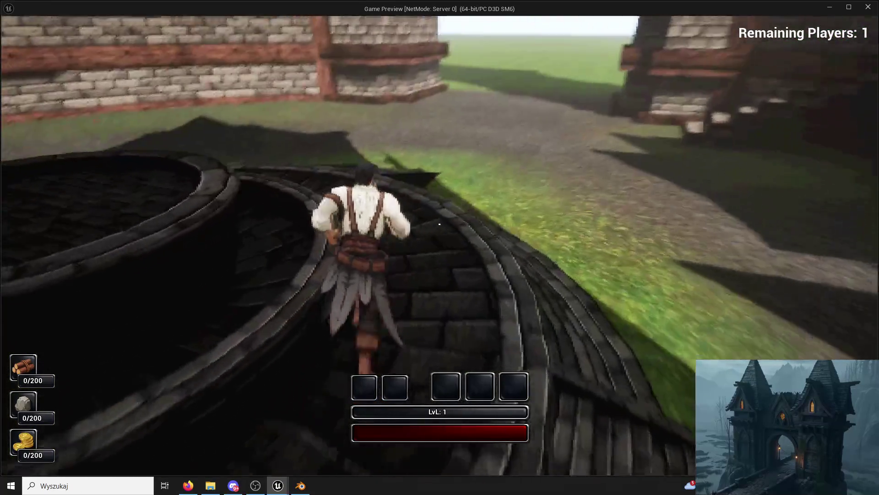
pyautogui.press('w')
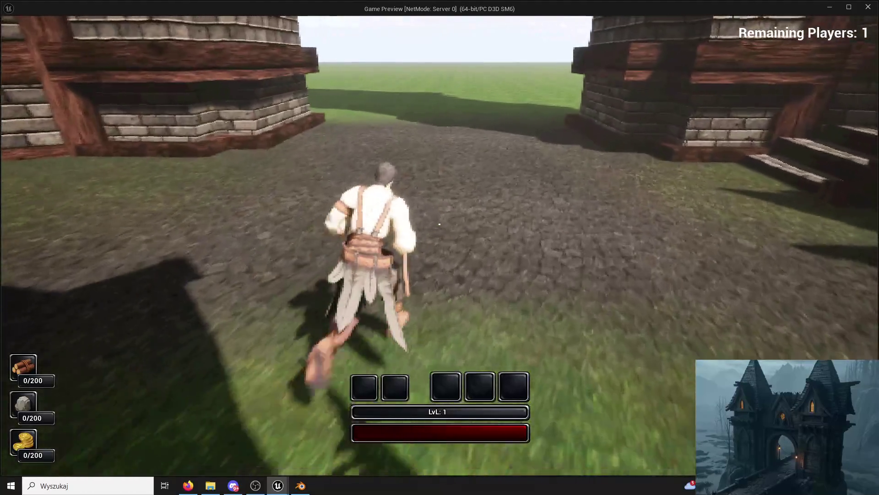
pyautogui.press('w')
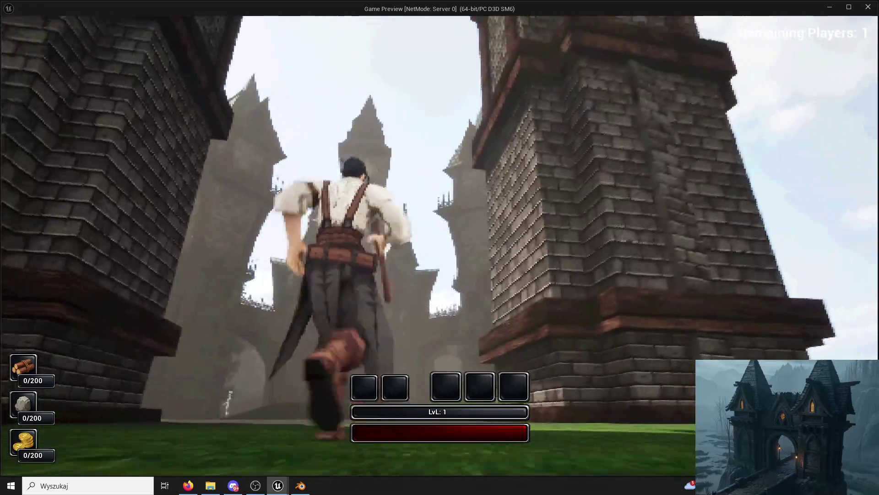
pyautogui.press('w')
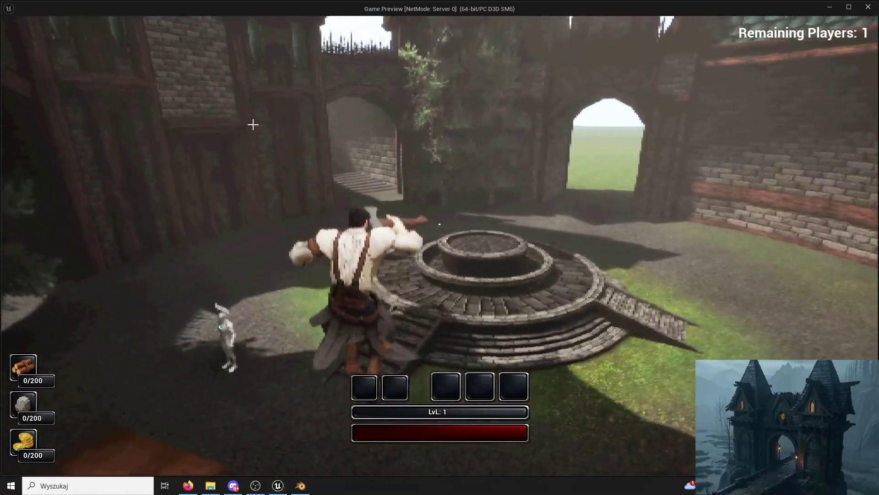
# Stop the playtest and open the ModularV3 Buildings folder in the Content Drawer
pyautogui.press('Escape')
pyautogui.click(48, 468)
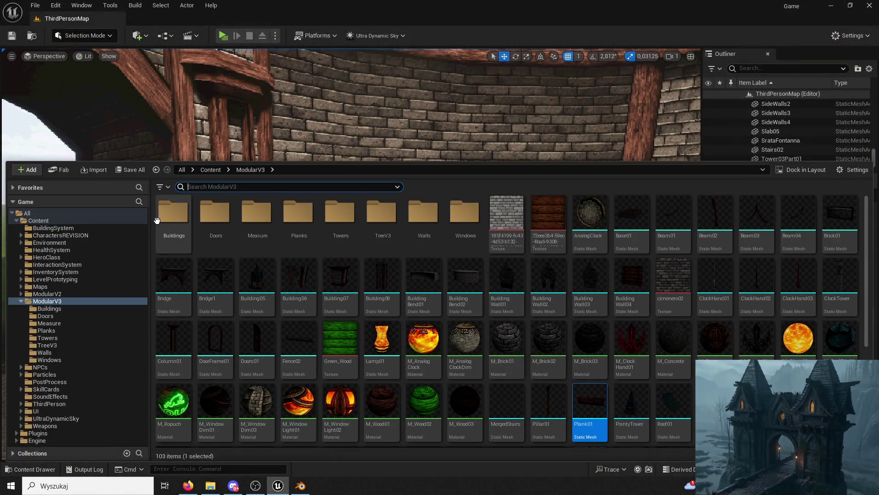
pyautogui.doubleClick(164, 219)
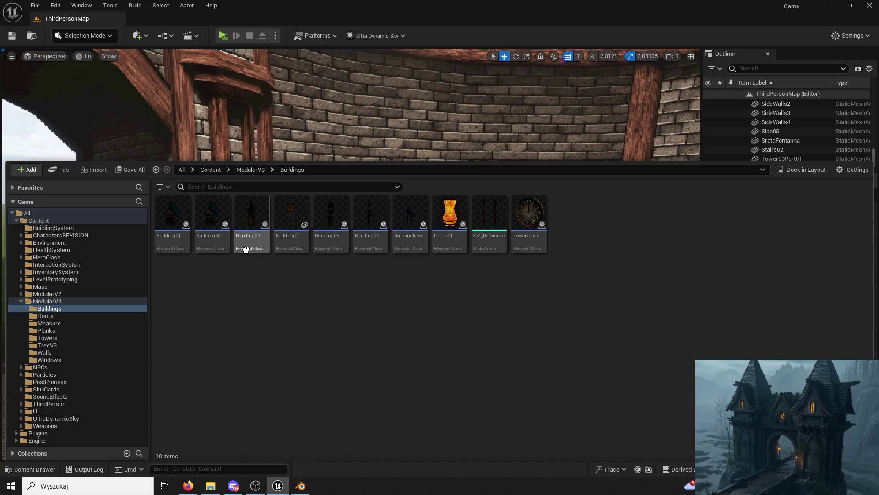